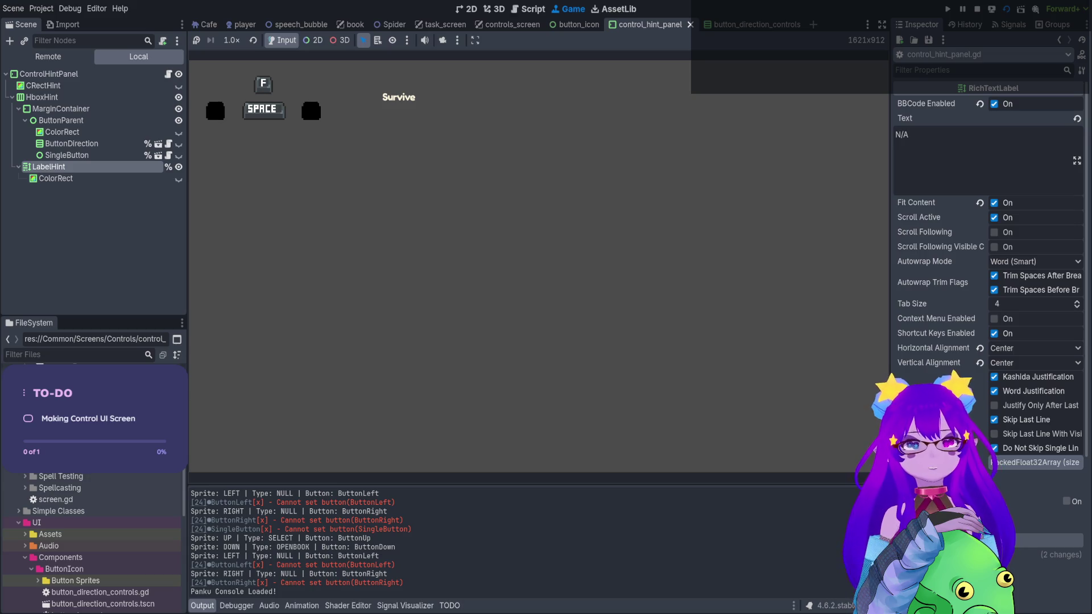
Step: Stop the running game test with F8
{"action": "key", "text": "F8"}
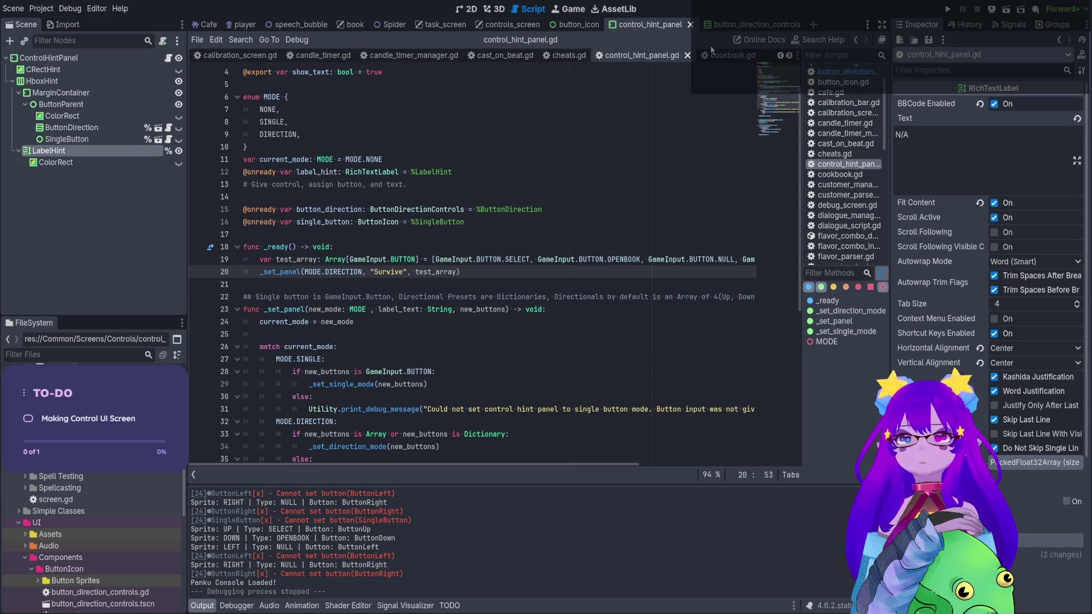
Step: Open button_direction_controls.gd from its scene and unfold the set_button_visibility function body
{"action": "left_click", "coordinate": [742, 25]}
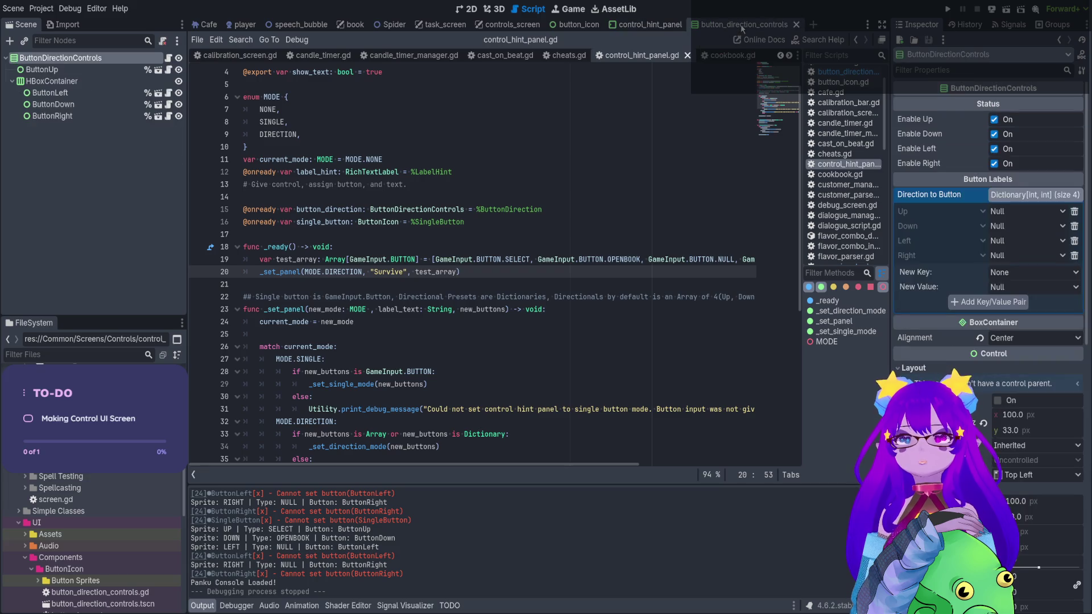
{"action": "left_click", "coordinate": [173, 61]}
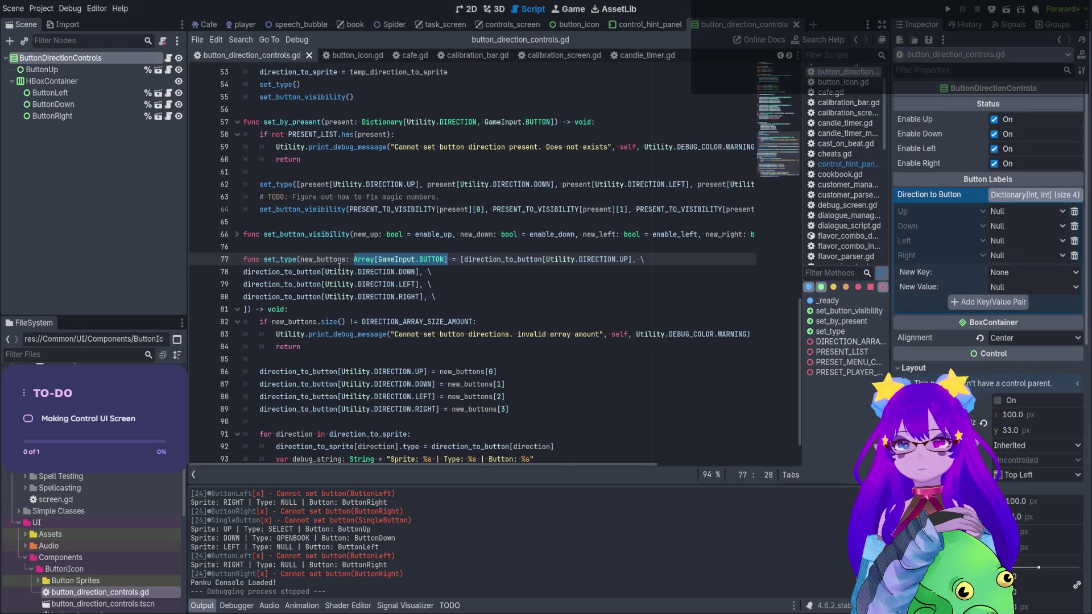
{"action": "scroll", "coordinate": [330, 284], "scroll_direction": "up", "scroll_amount": 2}
{"action": "double_click", "coordinate": [315, 309]}
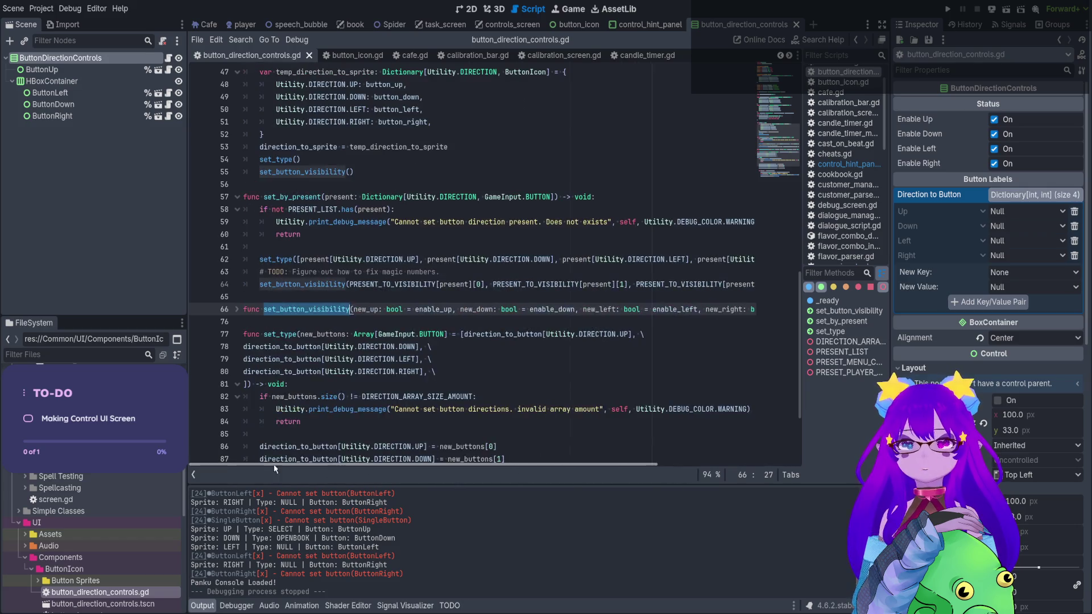
{"action": "left_click", "coordinate": [237, 310]}
{"action": "scroll", "coordinate": [381, 290], "scroll_direction": "down", "scroll_amount": 2}
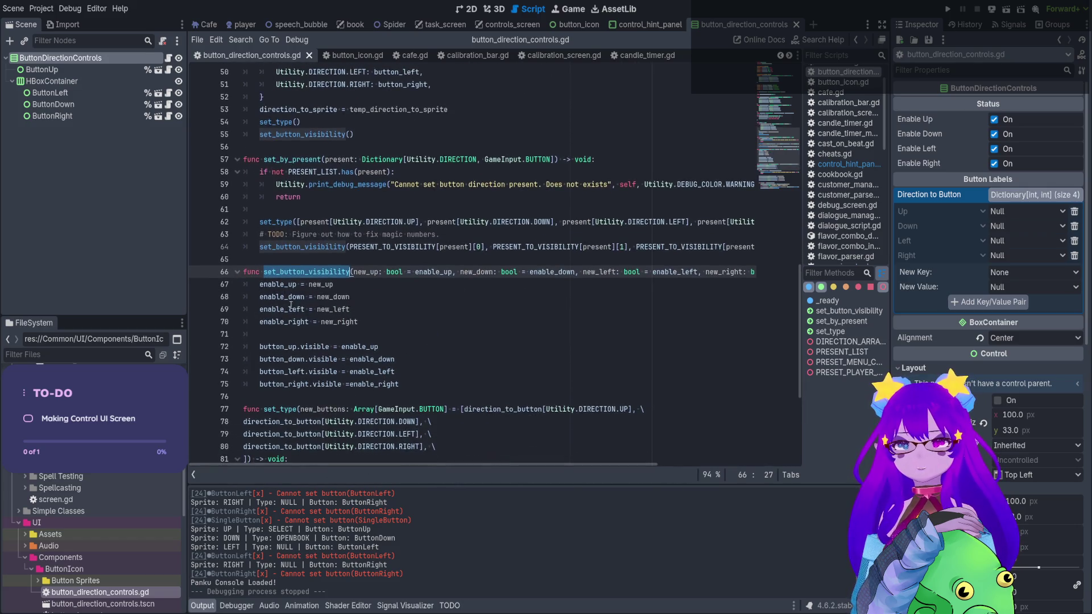
{"action": "left_click", "coordinate": [379, 234]}
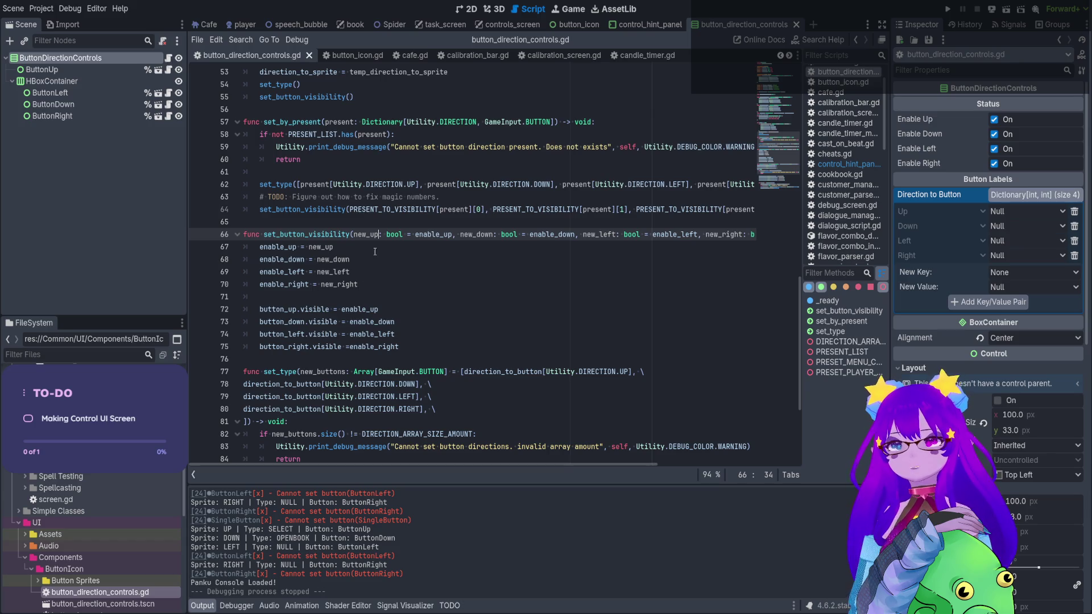
Step: Delete the parameter list from the set_button_visibility definition
{"action": "mouse_move", "coordinate": [355, 237]}
{"action": "left_mouse_down"}
{"action": "mouse_move", "coordinate": [751, 248]}
{"action": "mouse_move", "coordinate": [753, 233]}
{"action": "mouse_move", "coordinate": [703, 233]}
{"action": "left_mouse_up"}
{"action": "key", "text": "BackSpace"}
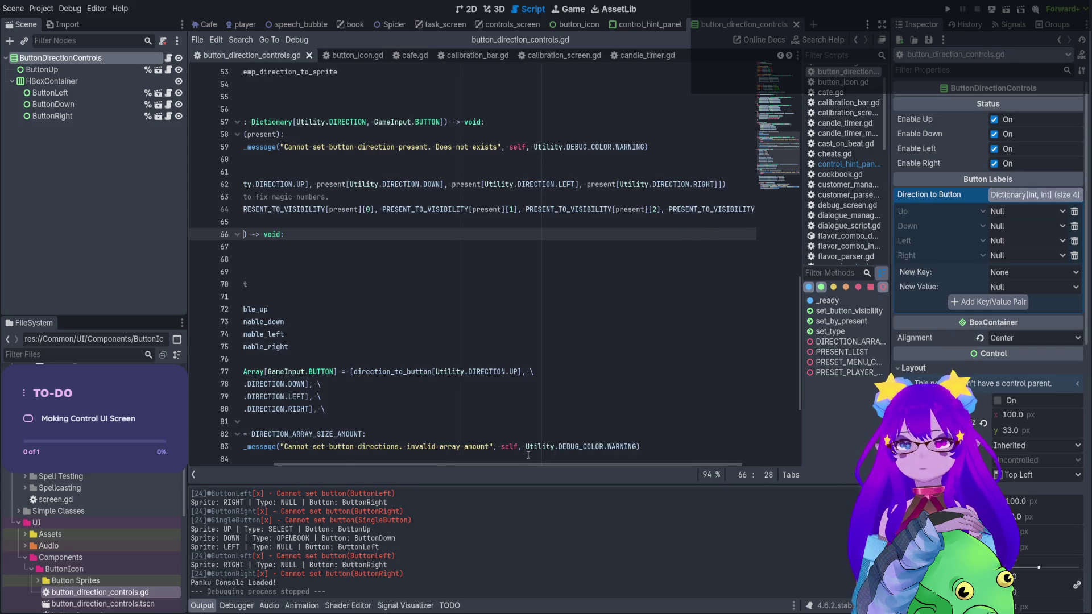
{"action": "left_click_drag", "start_coordinate": [524, 464], "coordinate": [298, 460]}
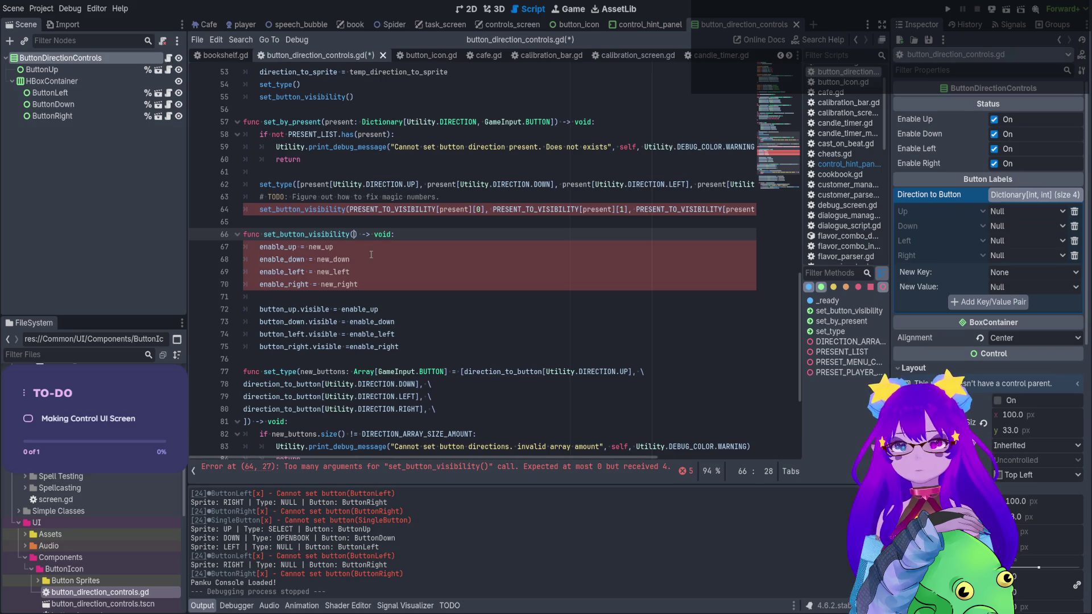
Step: Strip the arguments from the line 64 call so it reads set_button_visibility(), and save
{"action": "left_click_drag", "start_coordinate": [353, 210], "coordinate": [791, 207]}
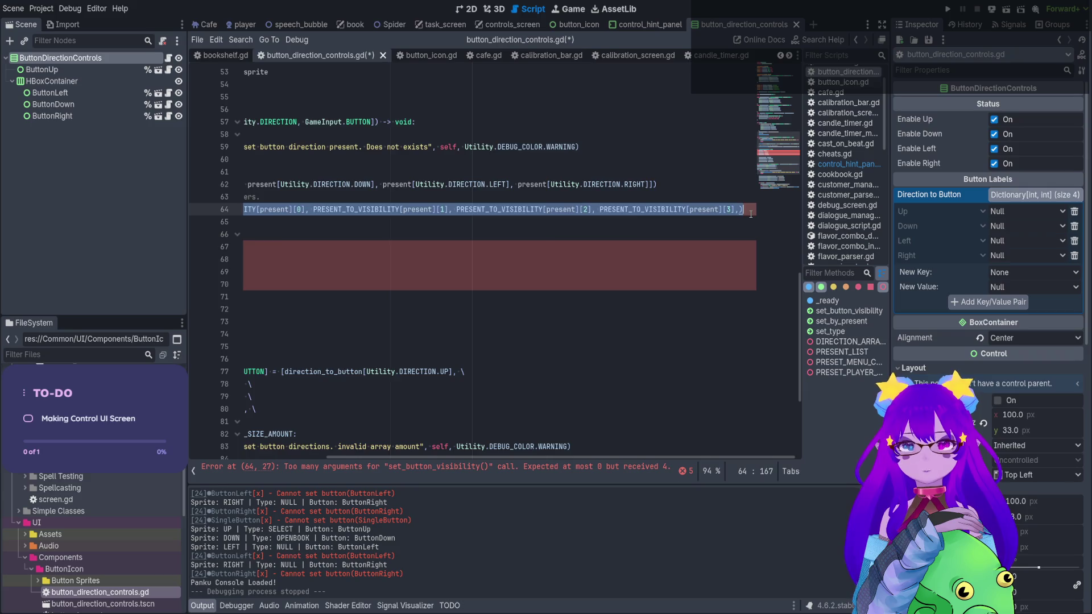
{"action": "key", "text": "BackSpace"}
{"action": "mouse_move", "coordinate": [425, 466]}
{"action": "left_mouse_down"}
{"action": "mouse_move", "coordinate": [364, 465]}
{"action": "mouse_move", "coordinate": [284, 420]}
{"action": "left_mouse_up"}
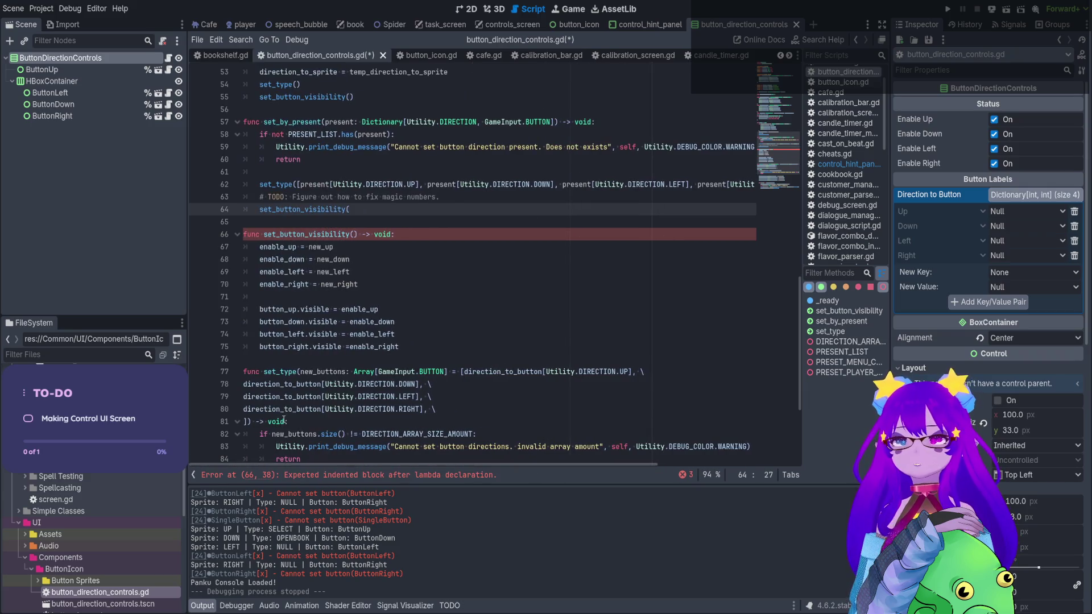
{"action": "left_click_drag", "start_coordinate": [364, 209], "coordinate": [244, 209]}
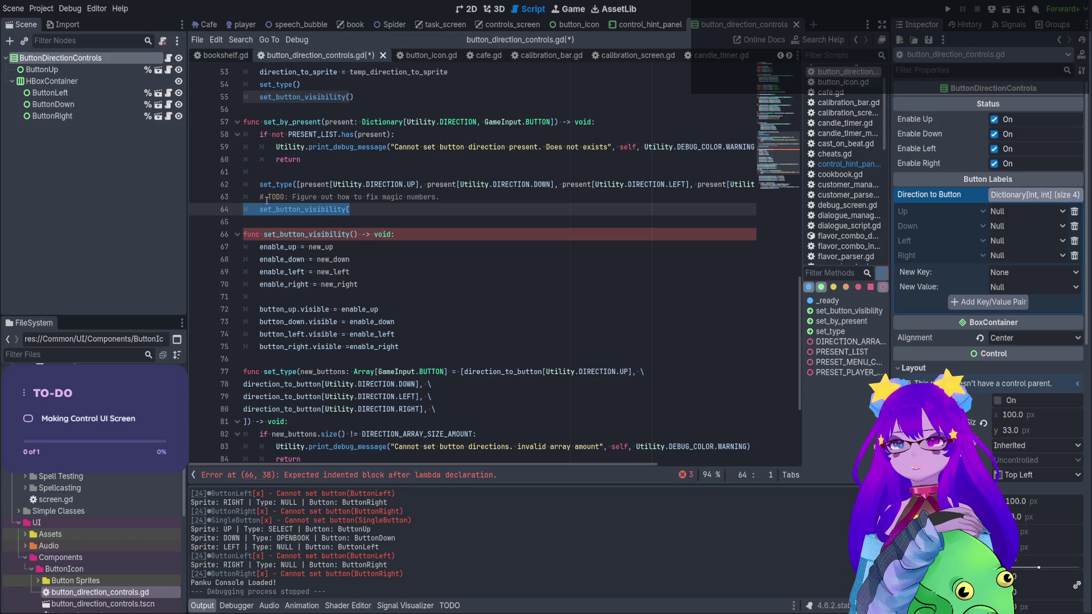
{"action": "left_click", "coordinate": [361, 210]}
{"action": "key", "text": "BackSpace"}
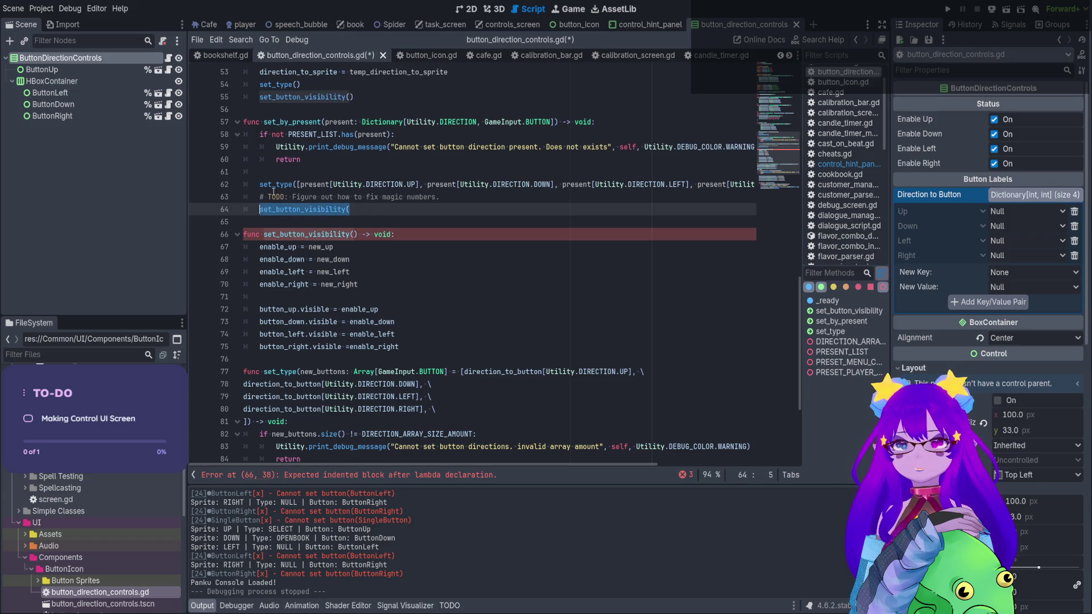
{"action": "type", "text": "("}
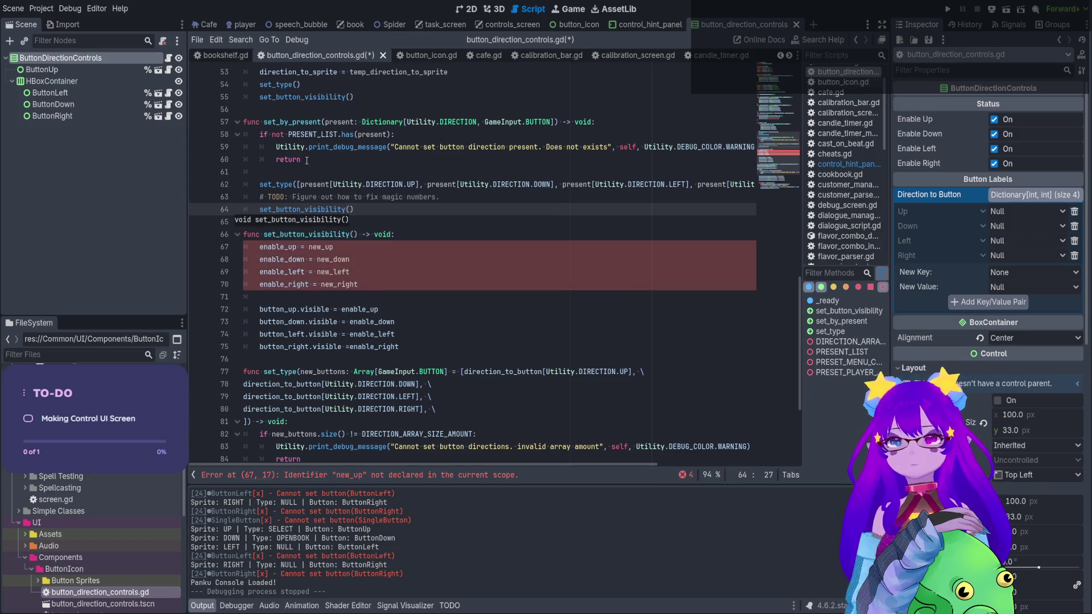
{"action": "left_click", "coordinate": [332, 184]}
{"action": "key", "text": "ctrl+s"}
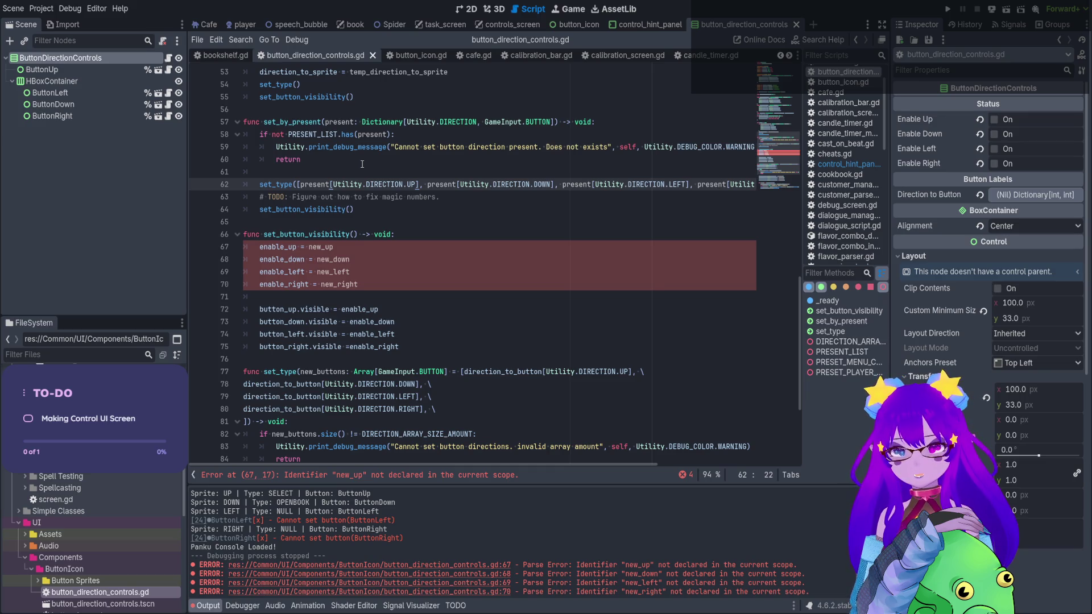
{"action": "left_click", "coordinate": [401, 235]}
Step: On a new line, start var buttons: Array[ButtonIcon] = [button_up using autocomplete
{"action": "key", "text": "Return"}
{"action": "type", "text": "var bu"}
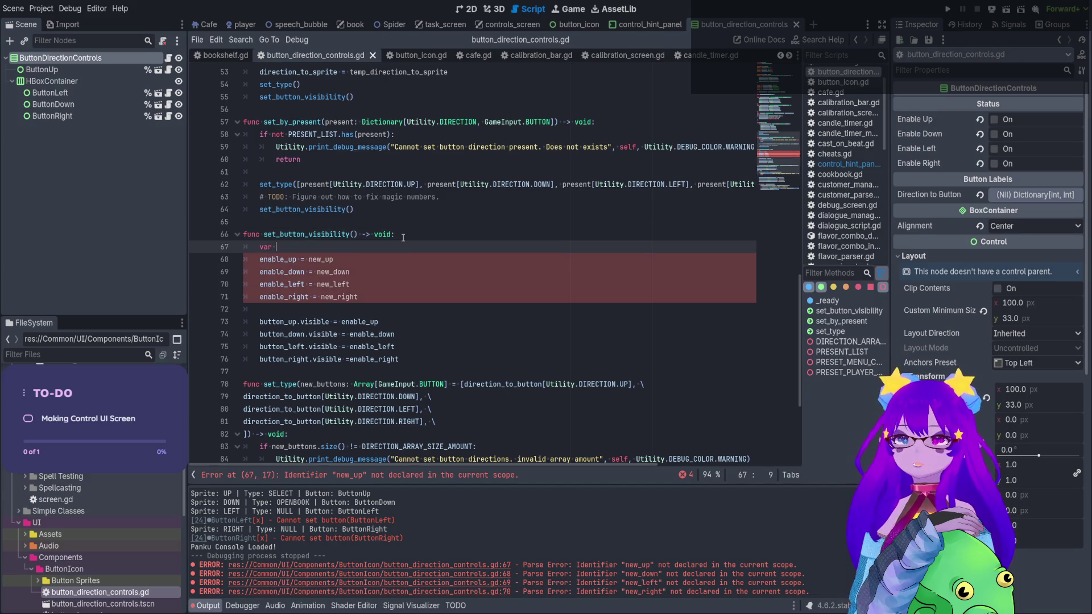
{"action": "type", "text": "ttons"}
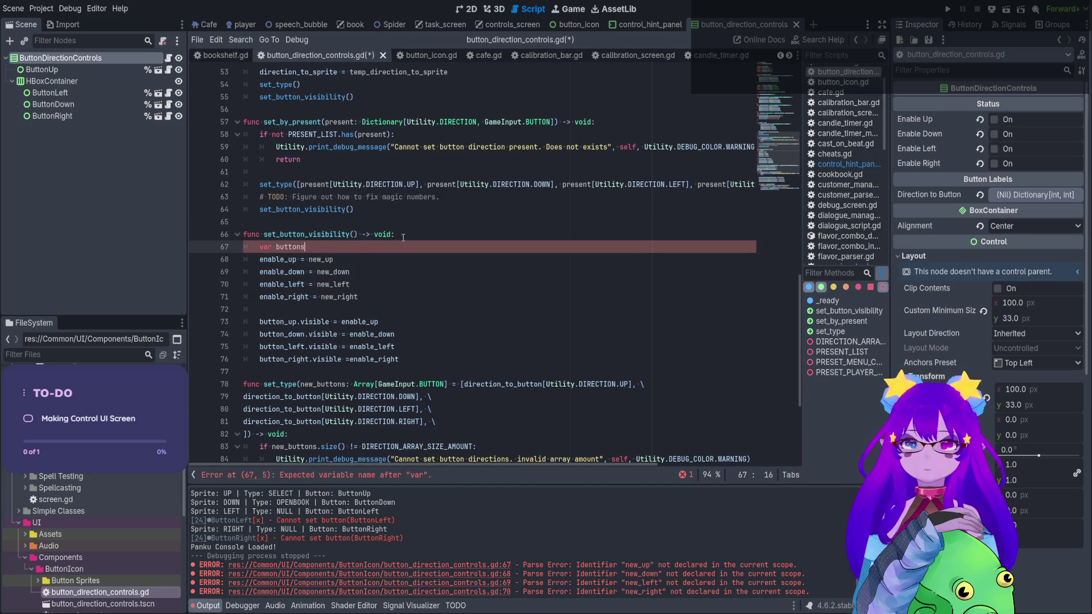
{"action": "type", "text": ": Array"}
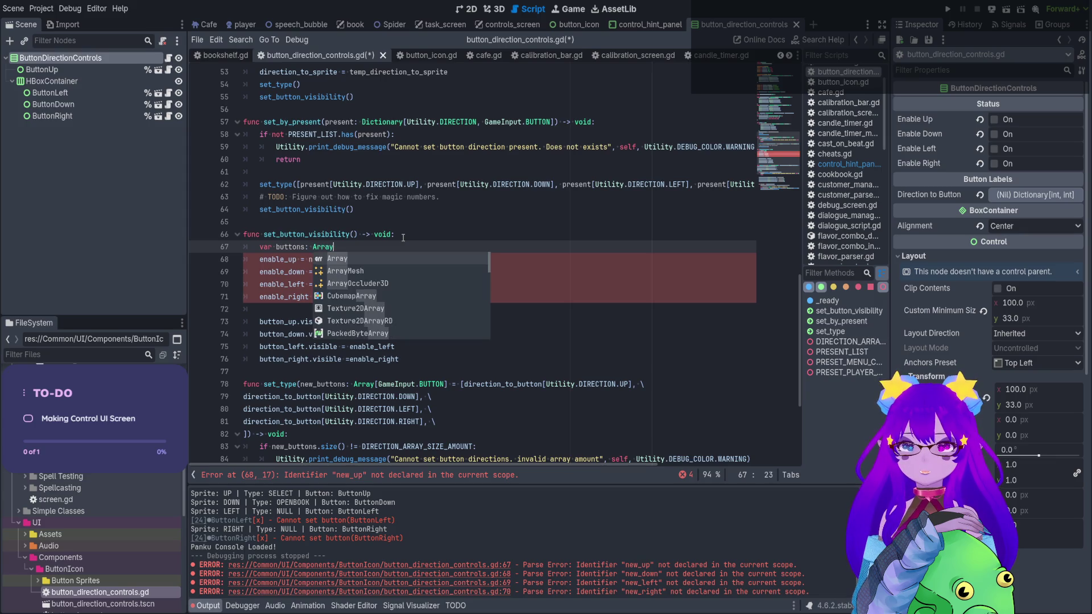
{"action": "type", "text": "["}
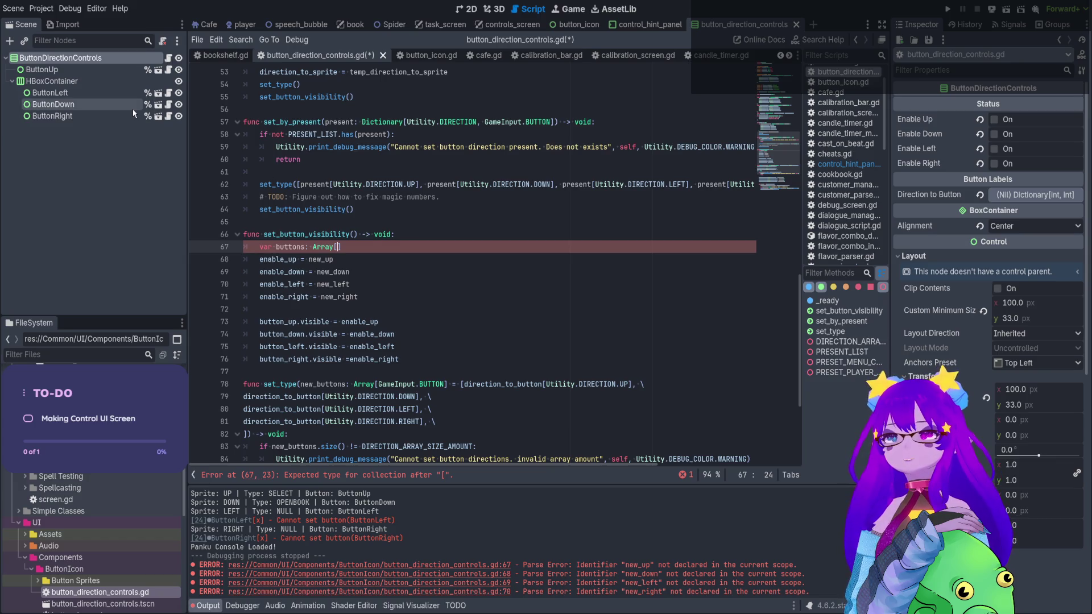
{"action": "type", "text": "Button"}
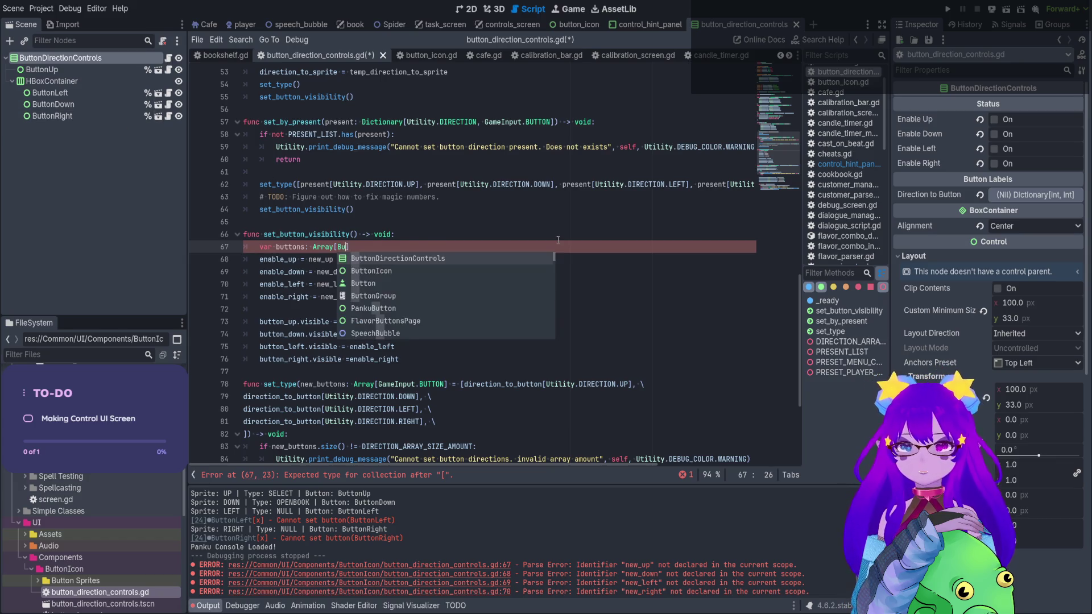
{"action": "type", "text": "Icon] "}
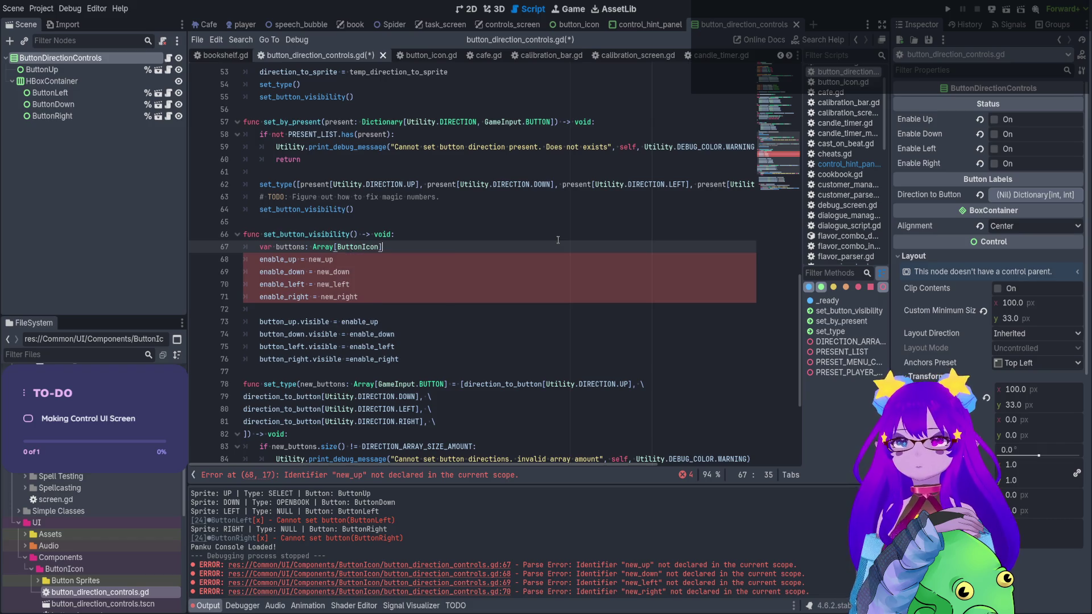
{"action": "type", "text": "= ["}
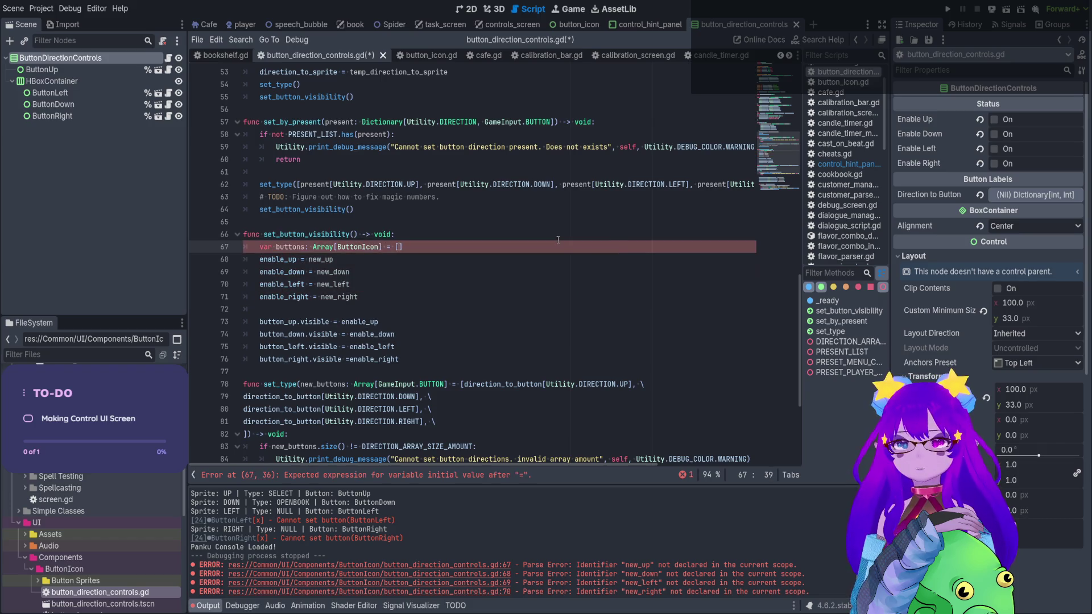
{"action": "type", "text": "butt"}
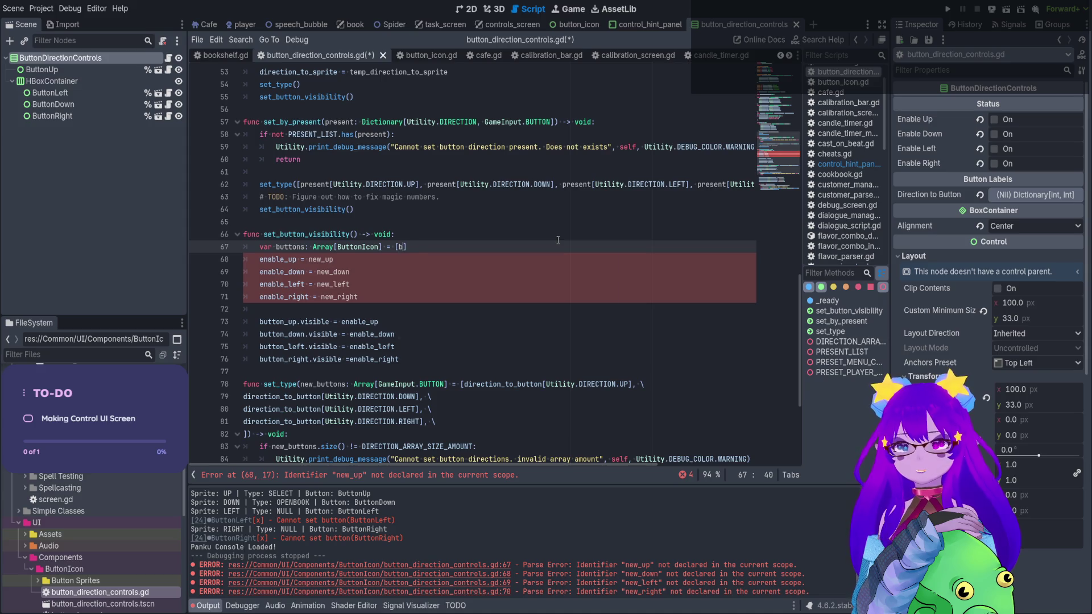
{"action": "key", "text": "Down"}
{"action": "key", "text": "Down"}
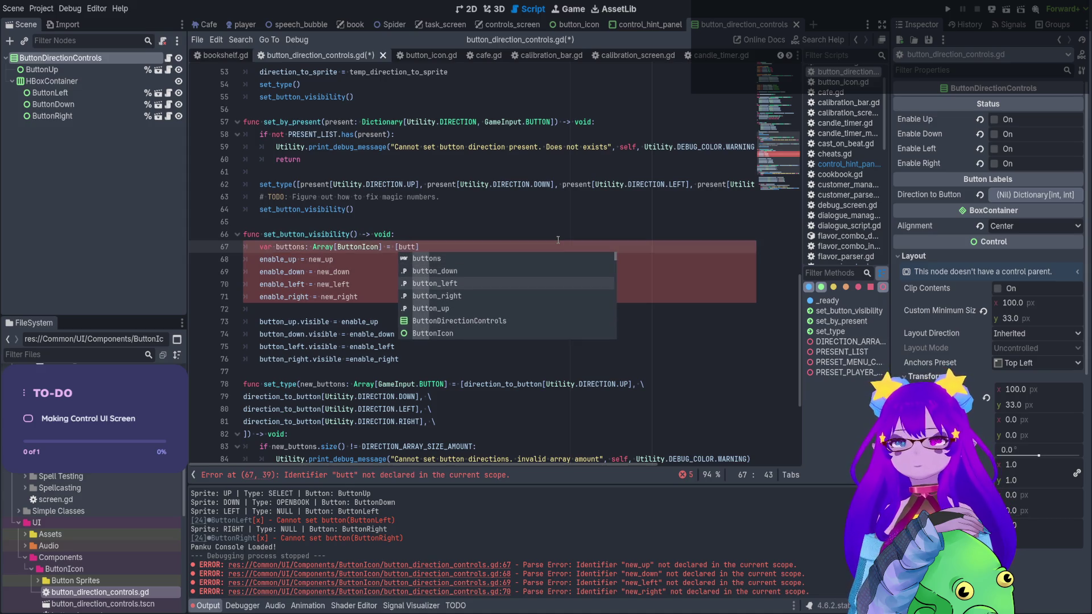
{"action": "key", "text": "Up"}
{"action": "key", "text": "Down"}
{"action": "key", "text": "Down"}
{"action": "key", "text": "Down"}
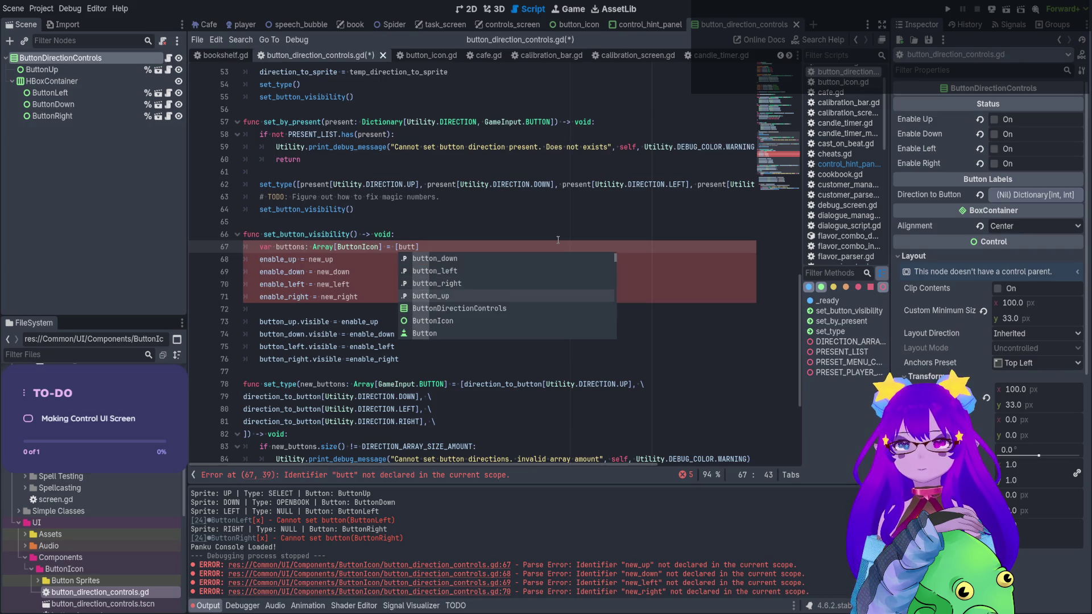
{"action": "key", "text": "Return"}
Step: Add button_down, button_left and button_right to the array, then start a new line
{"action": "type", "text": ","}
{"action": "type", "text": " d"}
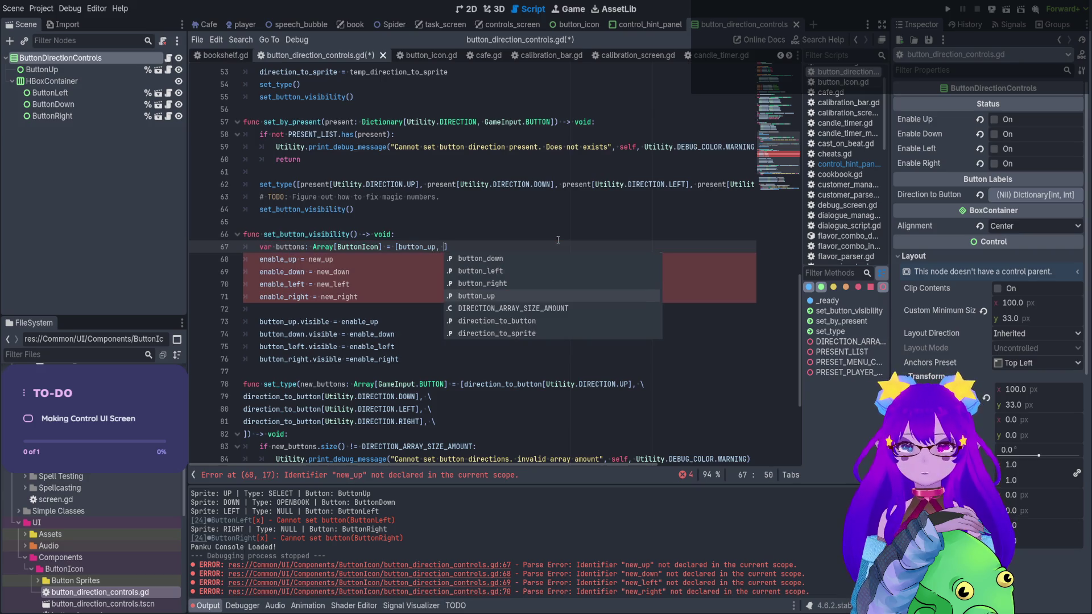
{"action": "key", "text": "BackSpace"}
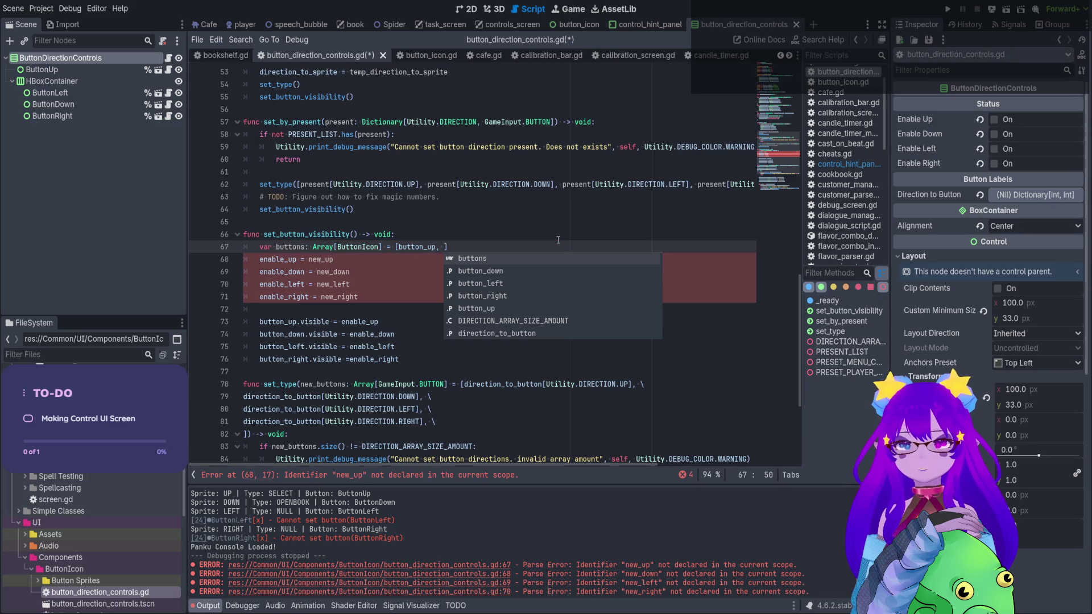
{"action": "key", "text": "Down"}
{"action": "key", "text": "Return"}
{"action": "type", "text": ", button_down"}
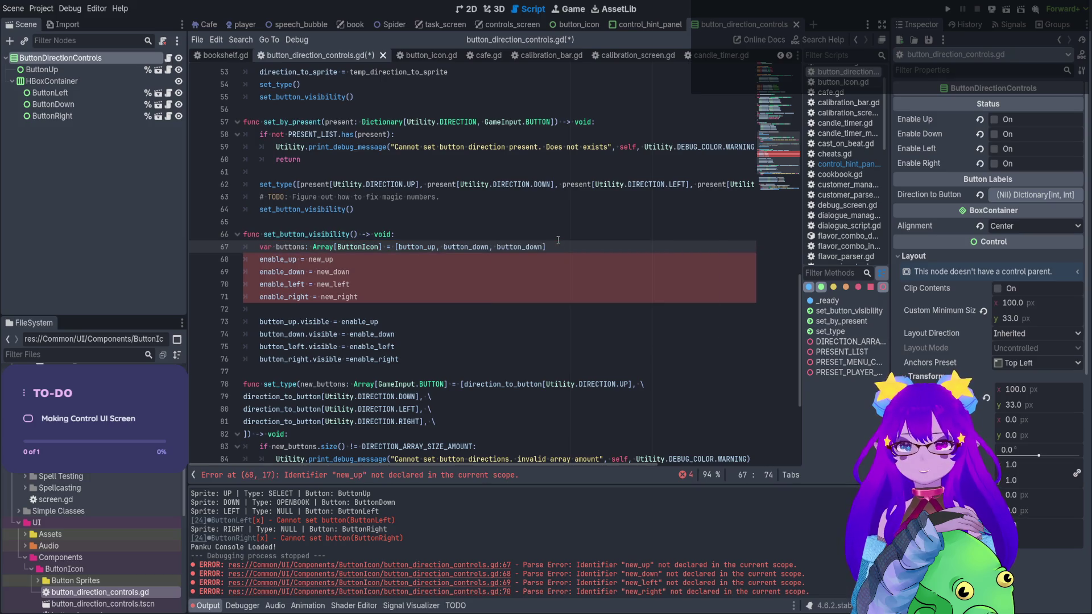
{"action": "type", "text": "left"}
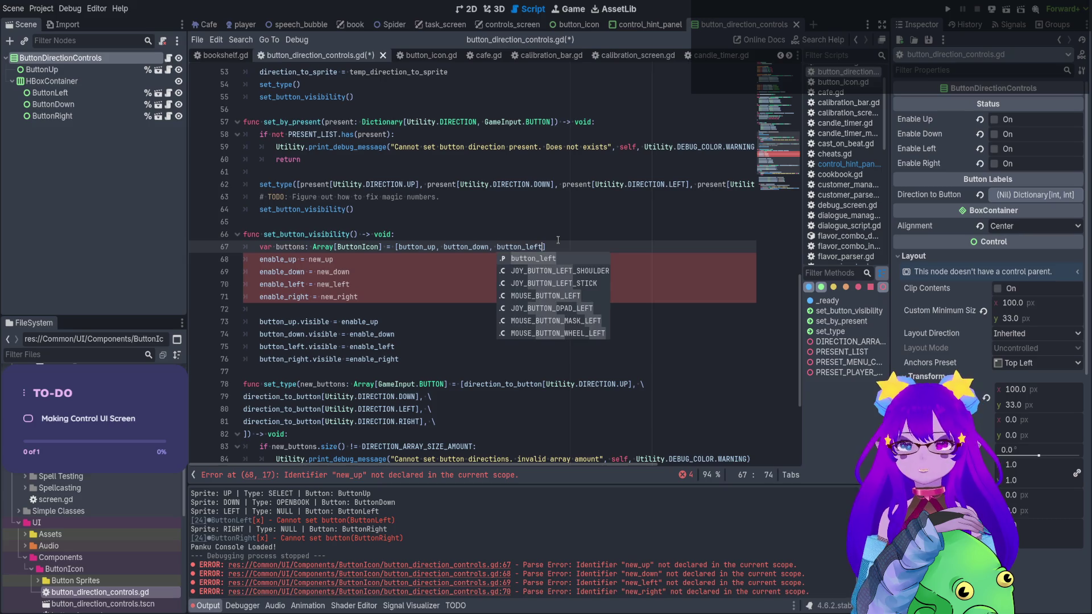
{"action": "key", "text": "Return"}
{"action": "type", "text": ", button"}
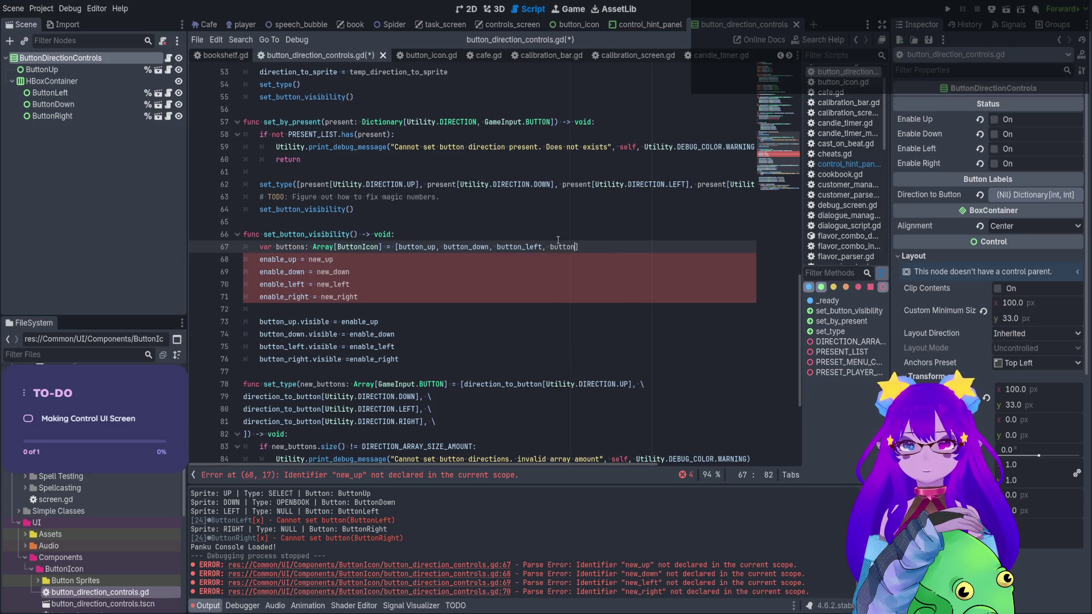
{"action": "key", "text": "Down"}
{"action": "key", "text": "Down"}
{"action": "key", "text": "Down"}
{"action": "key", "text": "Return"}
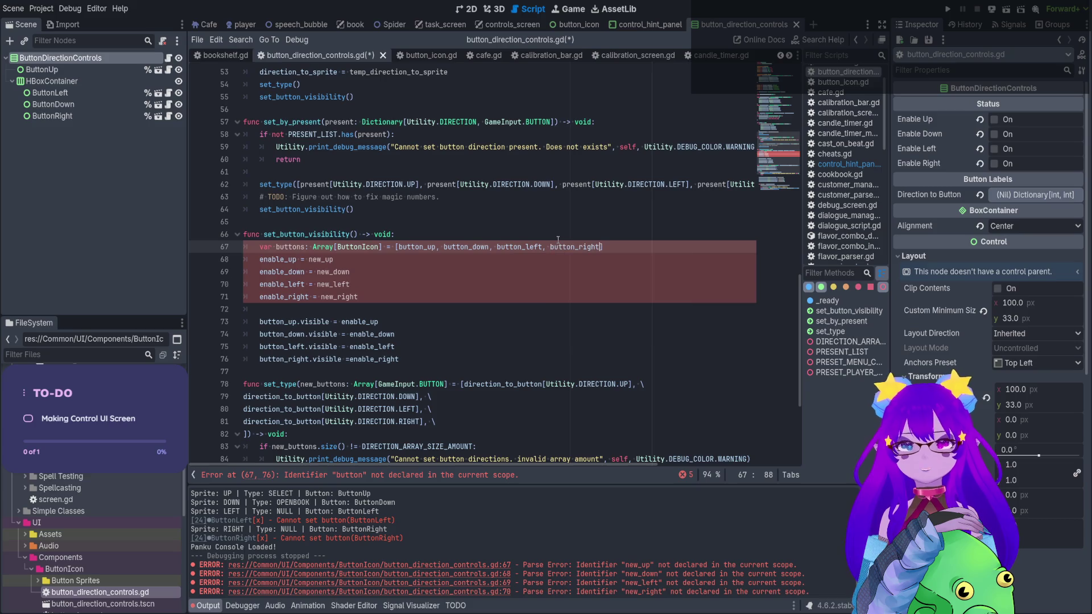
{"action": "key", "text": "Return"}
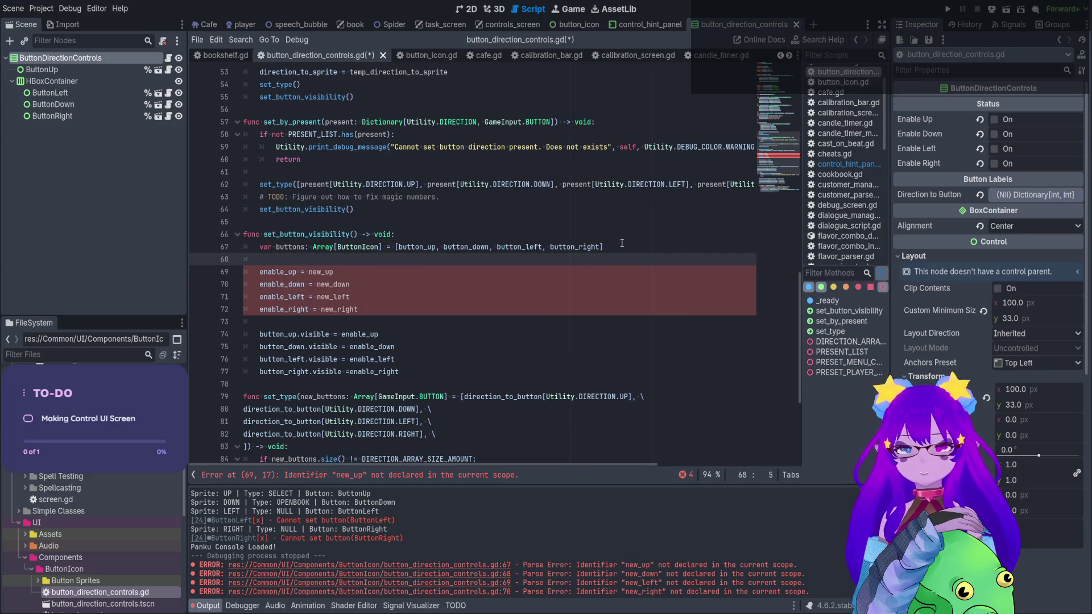
Step: Write the loop 'for button in buttons:' with an if comparing button.type to GameInput.BUTTON.NULL
{"action": "type", "text": "f"}
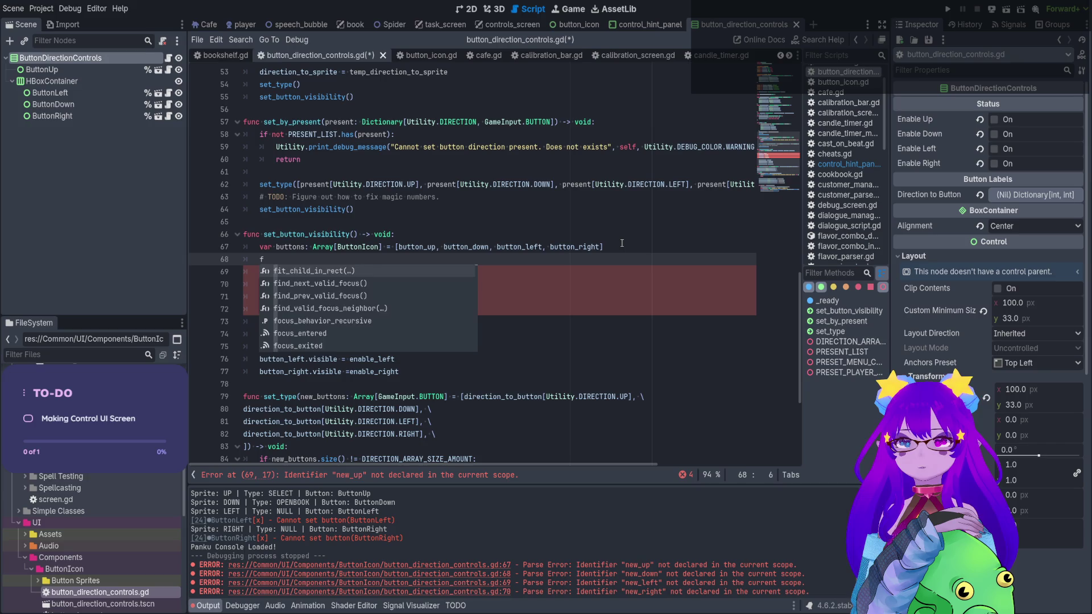
{"action": "type", "text": "or buttons"}
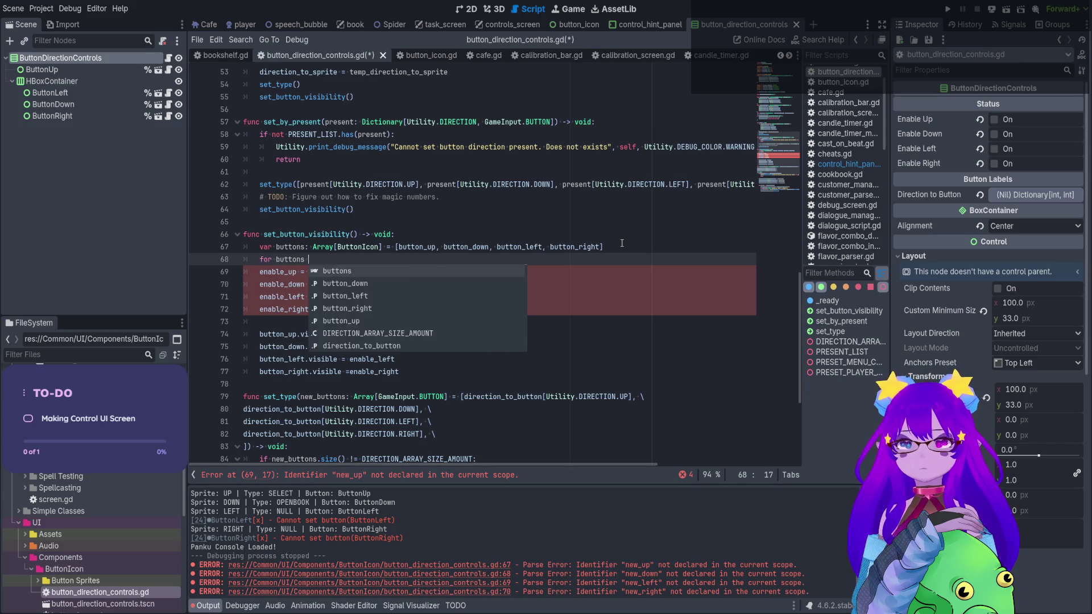
{"action": "key", "text": "BackSpace"}
{"action": "key", "text": "BackSpace"}
{"action": "type", "text": "in buttons"}
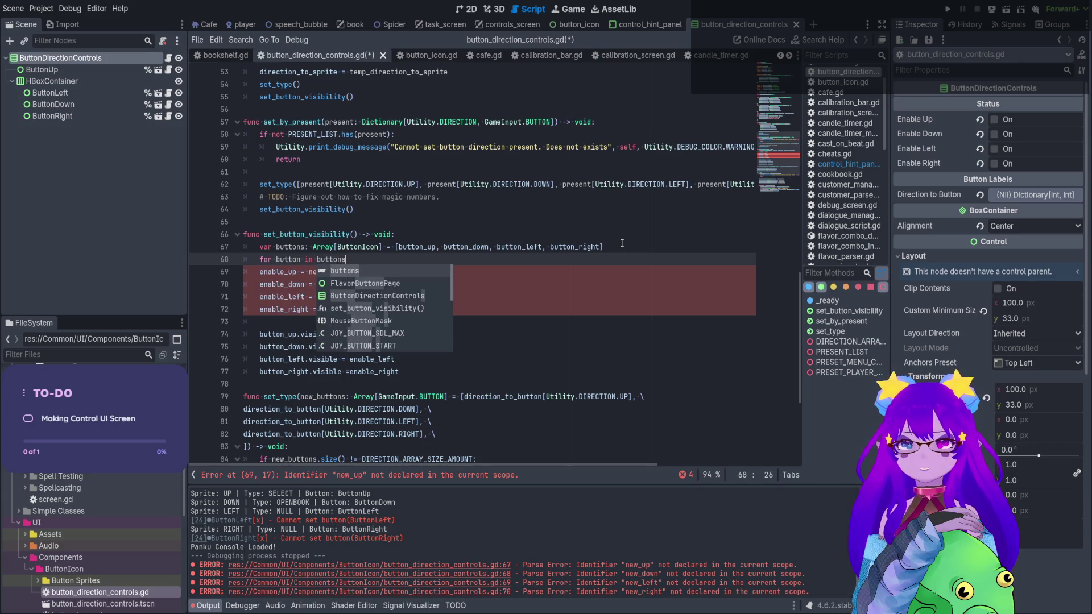
{"action": "type", "text": ":"}
{"action": "key", "text": "Return"}
{"action": "type", "text": "f but"}
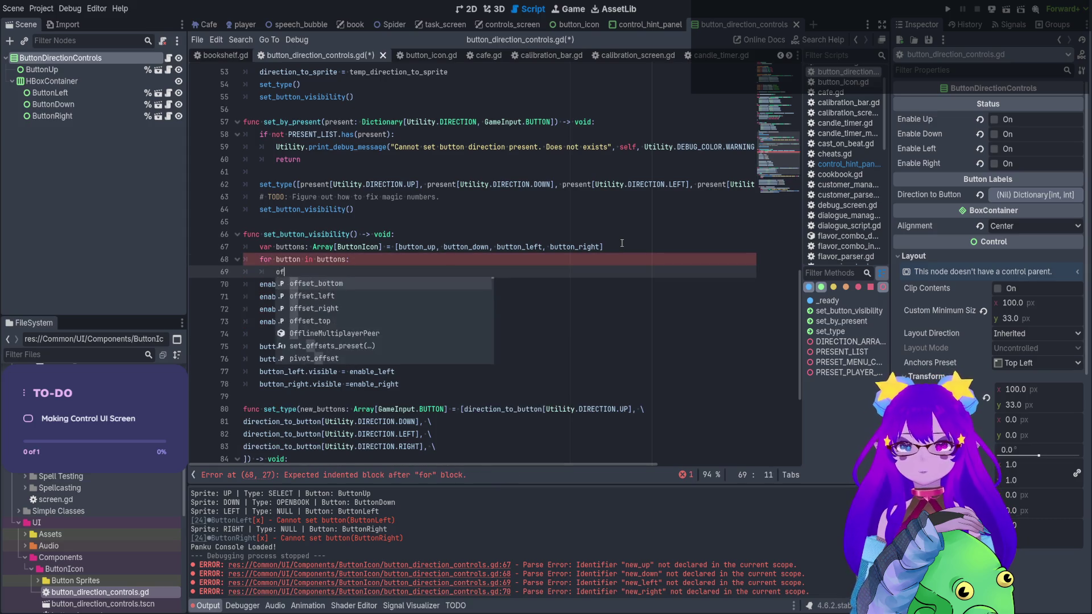
{"action": "type", "text": "ton."}
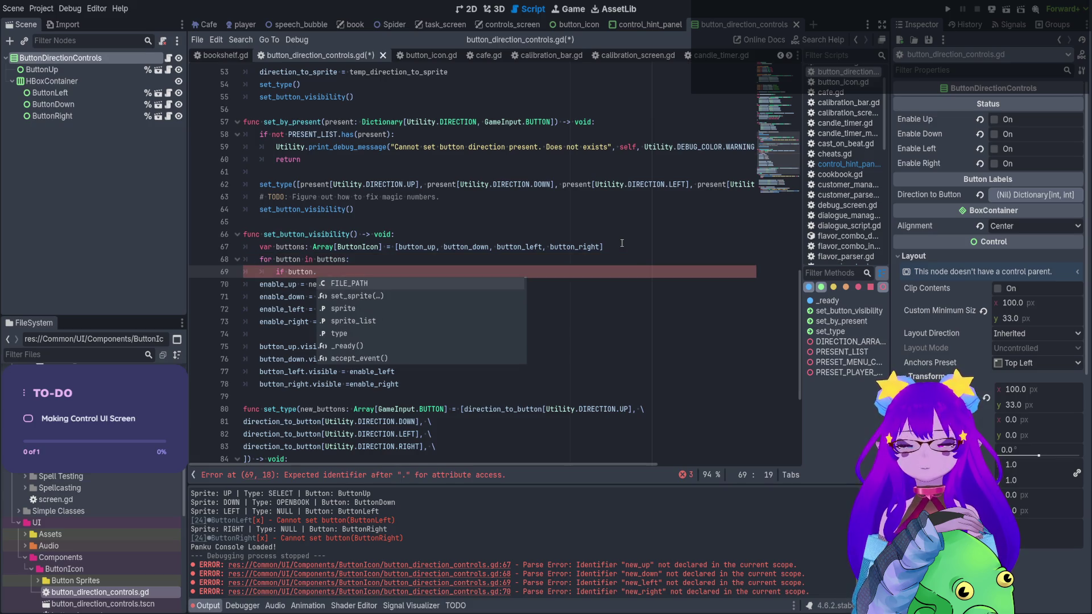
{"action": "type", "text": "type ="}
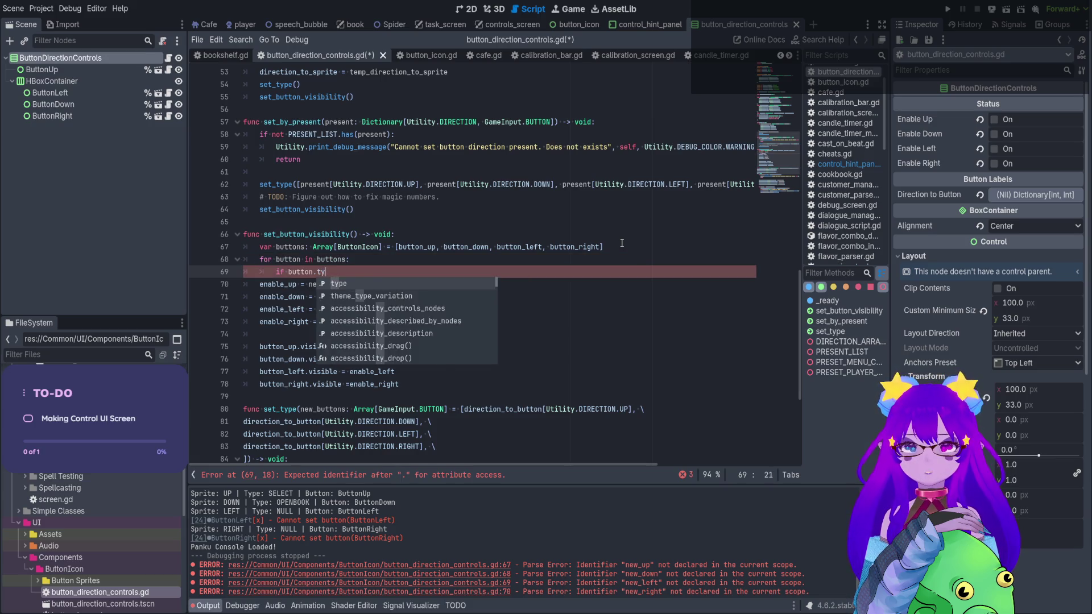
{"action": "type", "text": "= Bu"}
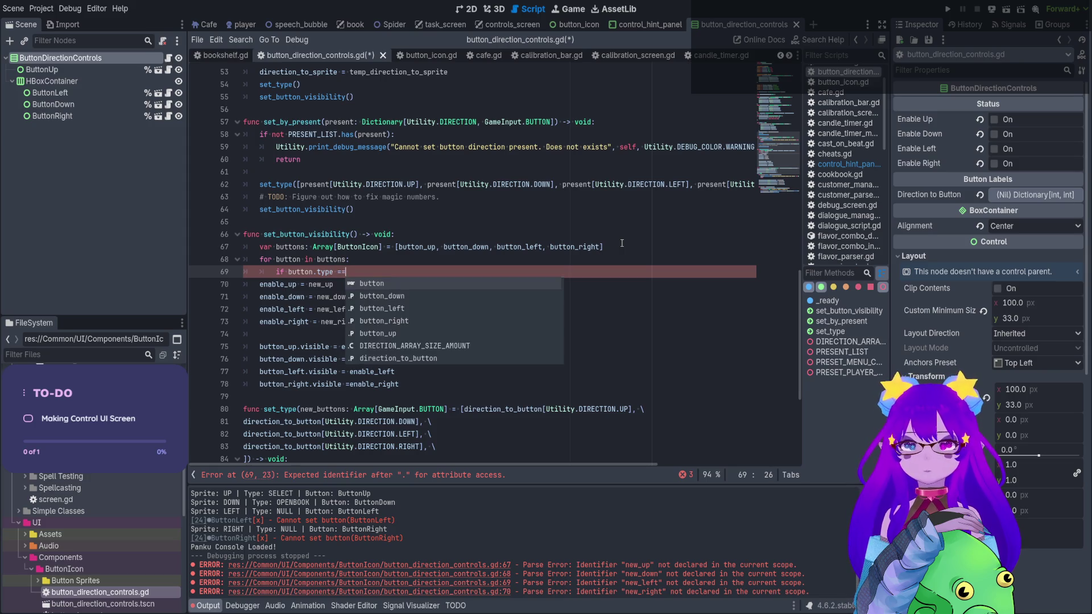
{"action": "key", "text": "BackSpace"}
{"action": "key", "text": "BackSpace"}
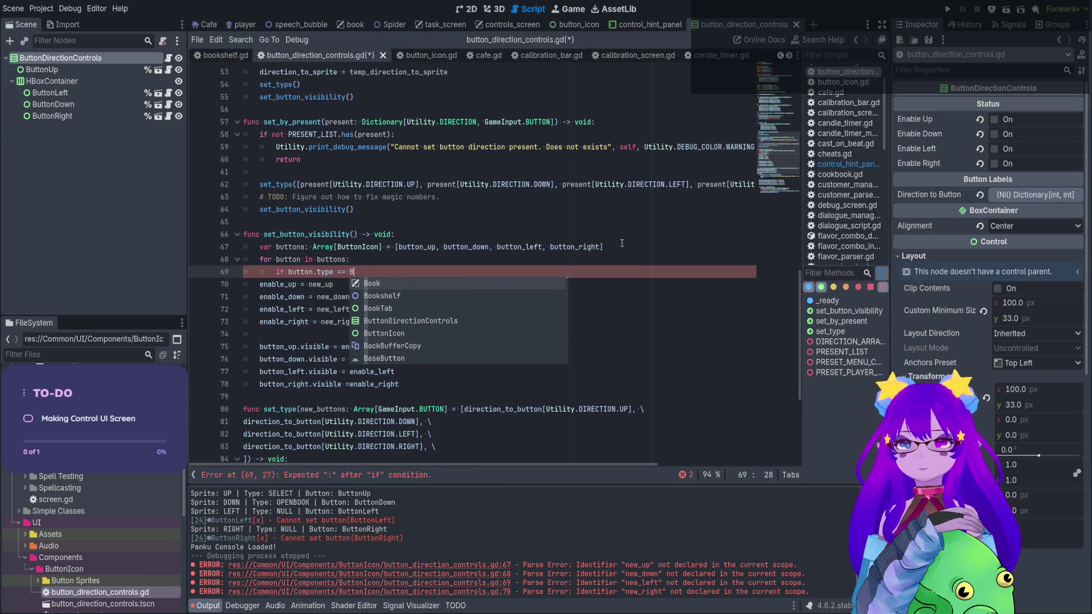
{"action": "type", "text": "GameInput."}
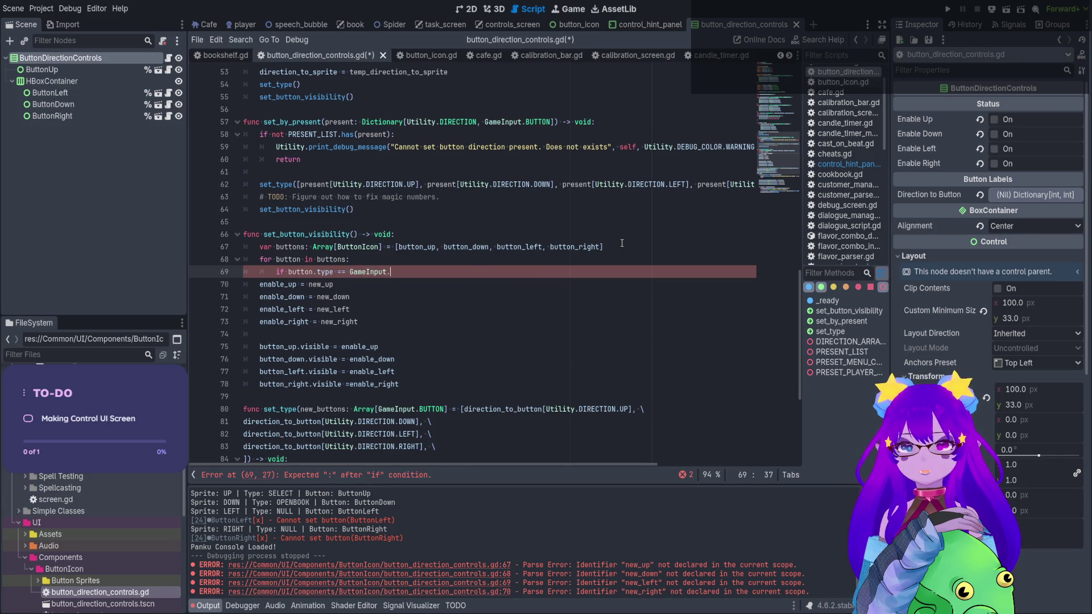
{"action": "type", "text": "BUTTON.N"}
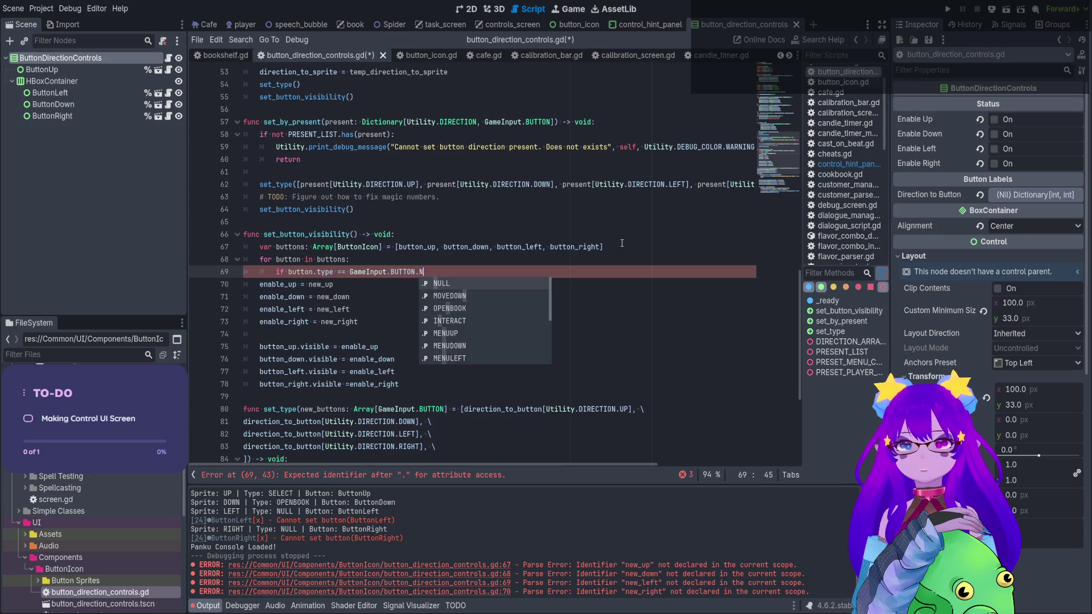
{"action": "key", "text": "Return"}
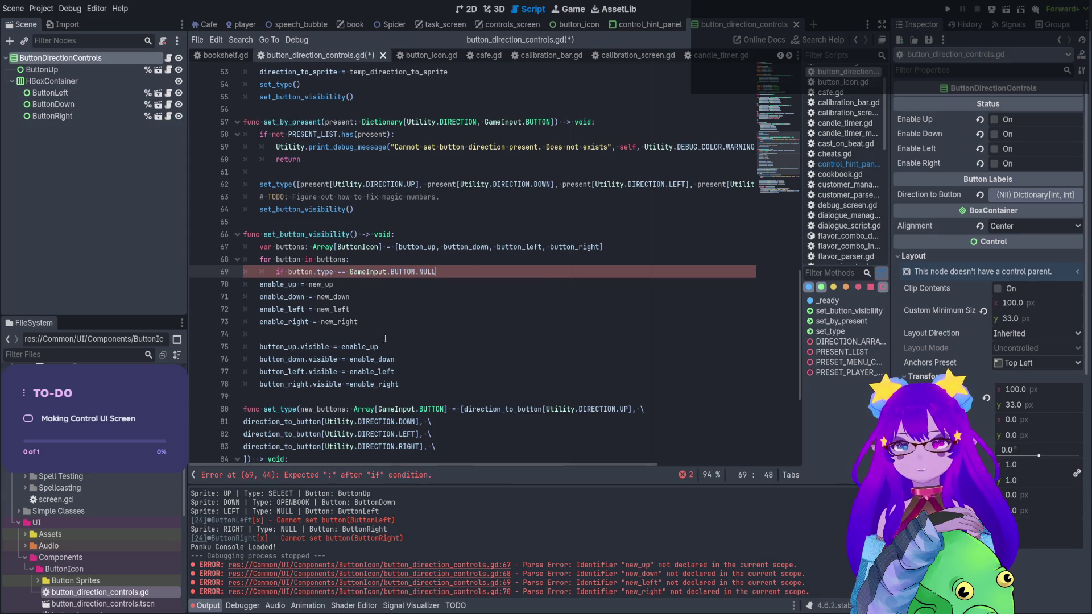
Step: Delete the old per-direction visibility lines, turn the if into button.visible = not …, and save
{"action": "mouse_move", "coordinate": [399, 384]}
{"action": "left_mouse_down"}
{"action": "mouse_move", "coordinate": [342, 372]}
{"action": "mouse_move", "coordinate": [207, 284]}
{"action": "mouse_move", "coordinate": [438, 272]}
{"action": "left_mouse_up"}
{"action": "key", "text": "BackSpace"}
{"action": "left_click", "coordinate": [276, 272]}
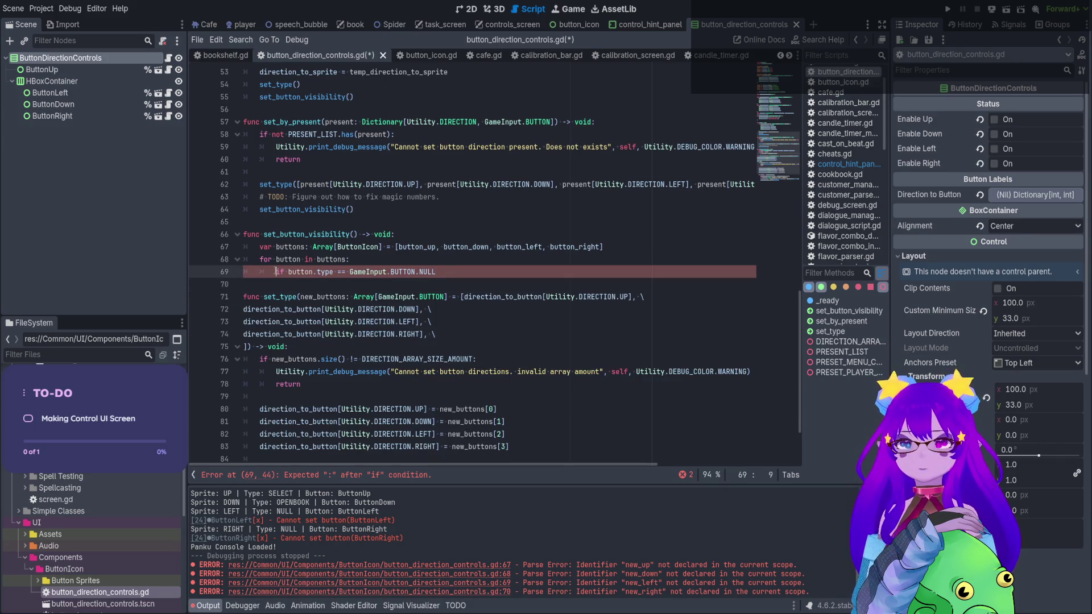
{"action": "type", "text": "button.visible ="}
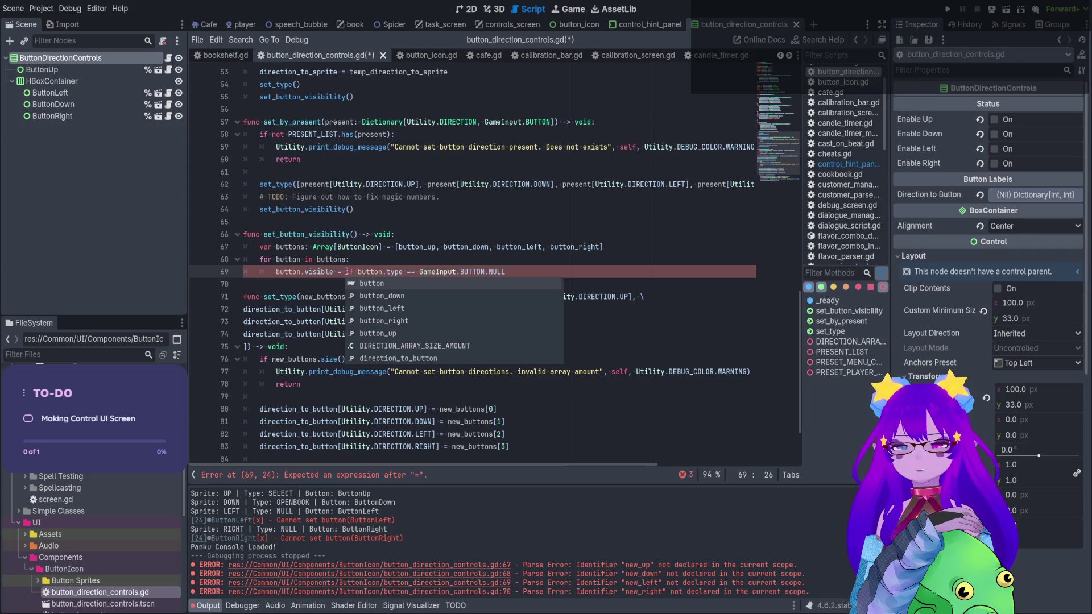
{"action": "key", "text": "Delete"}
{"action": "key", "text": "Delete"}
{"action": "key", "text": "Delete"}
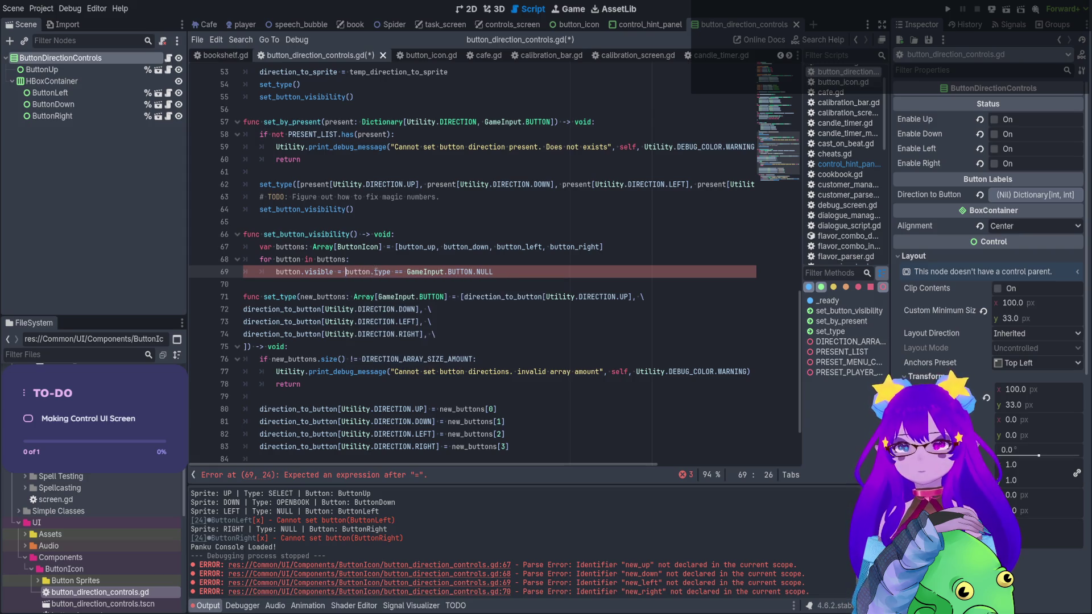
{"action": "type", "text": "not"}
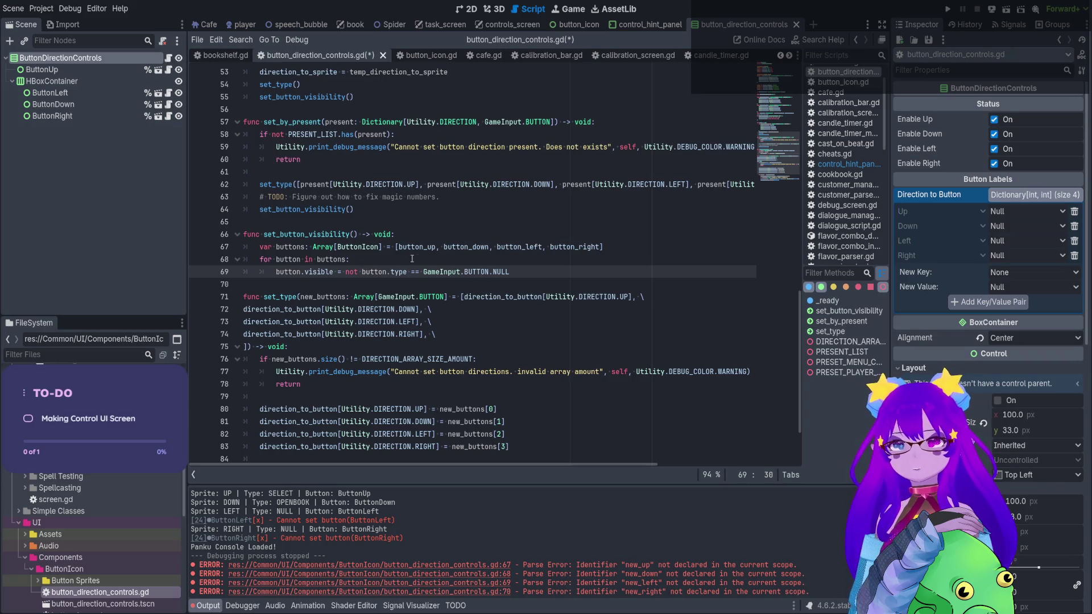
{"action": "left_click", "coordinate": [411, 259]}
{"action": "key", "text": "ctrl+s"}
Step: Change the line to button.visible = button.type != GameInput.BUTTON.NULL and save
{"action": "left_click_drag", "start_coordinate": [509, 271], "coordinate": [353, 273]}
{"action": "double_click", "coordinate": [350, 273]}
{"action": "key", "text": "BackSpace"}
{"action": "key", "text": "BackSpace"}
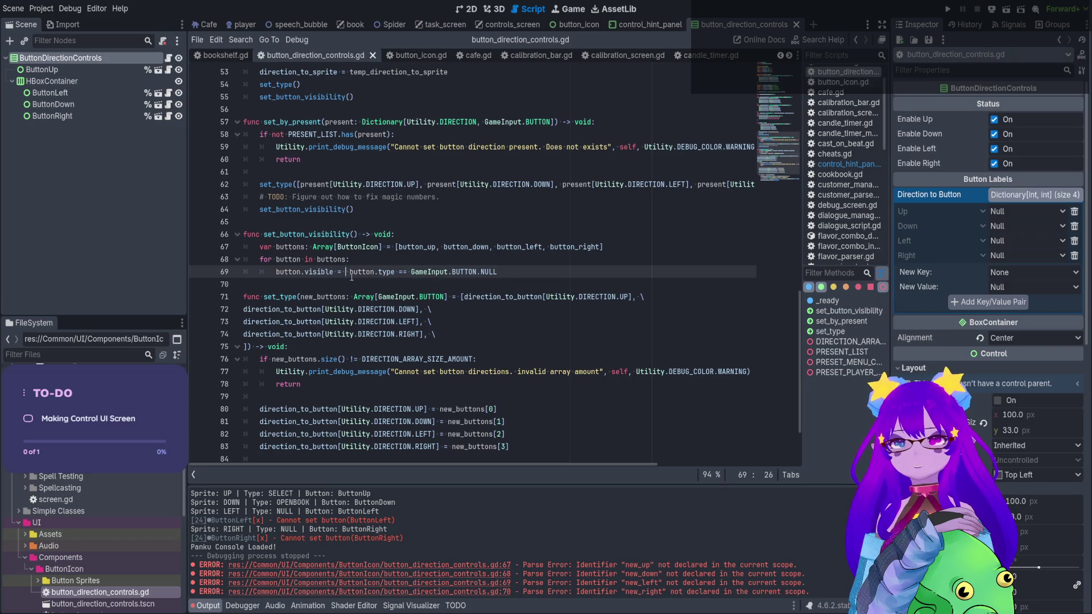
{"action": "left_click", "coordinate": [399, 272]}
{"action": "key", "text": "BackSpace"}
{"action": "type", "text": "!"}
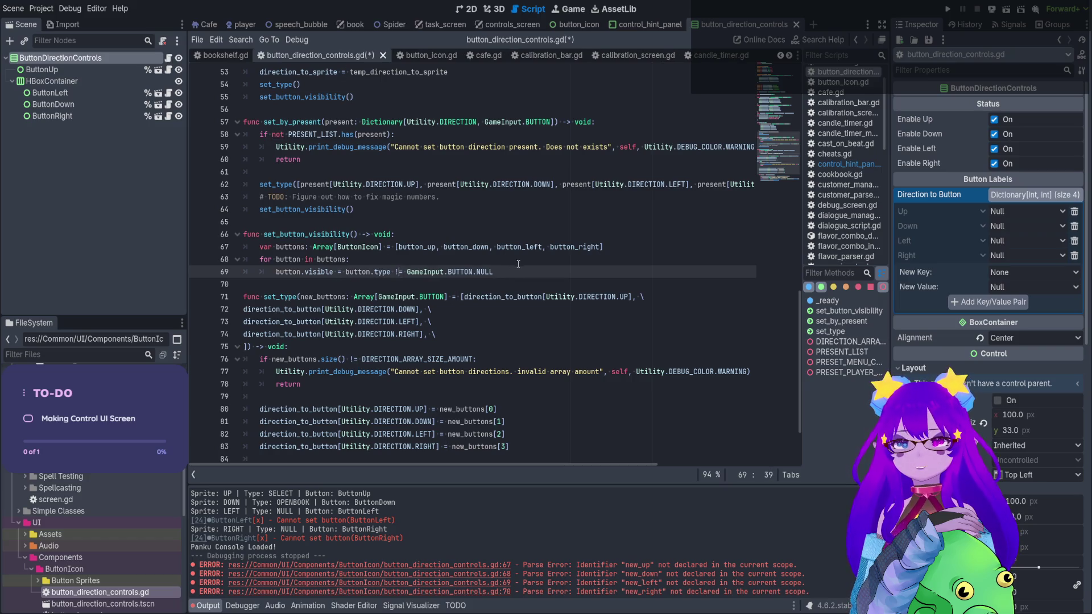
{"action": "left_click_drag", "start_coordinate": [435, 272], "coordinate": [377, 272]}
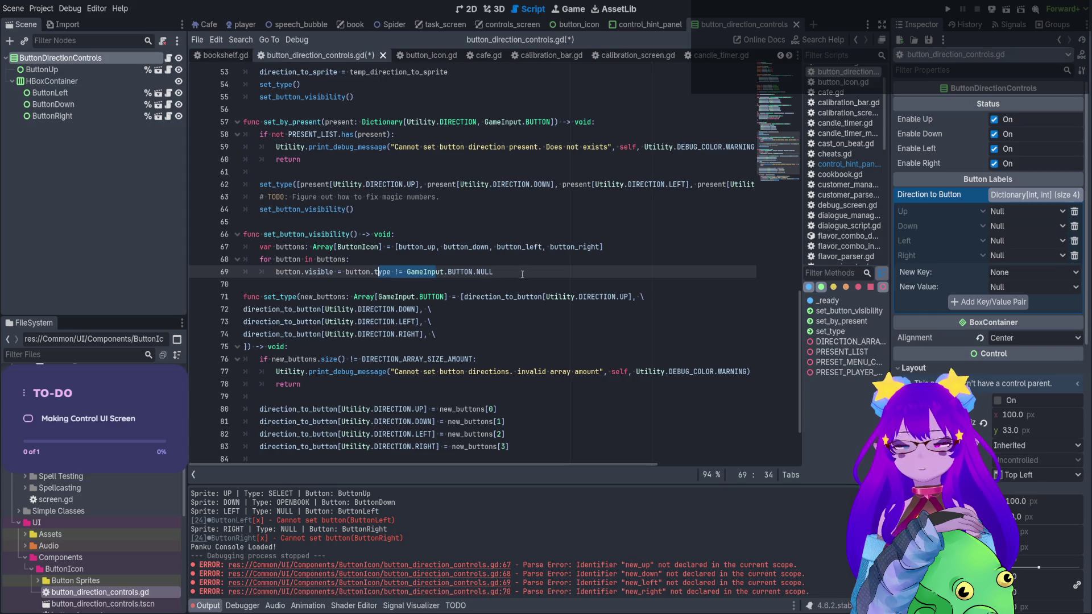
{"action": "left_click", "coordinate": [523, 273]}
{"action": "key", "text": "ctrl+s"}
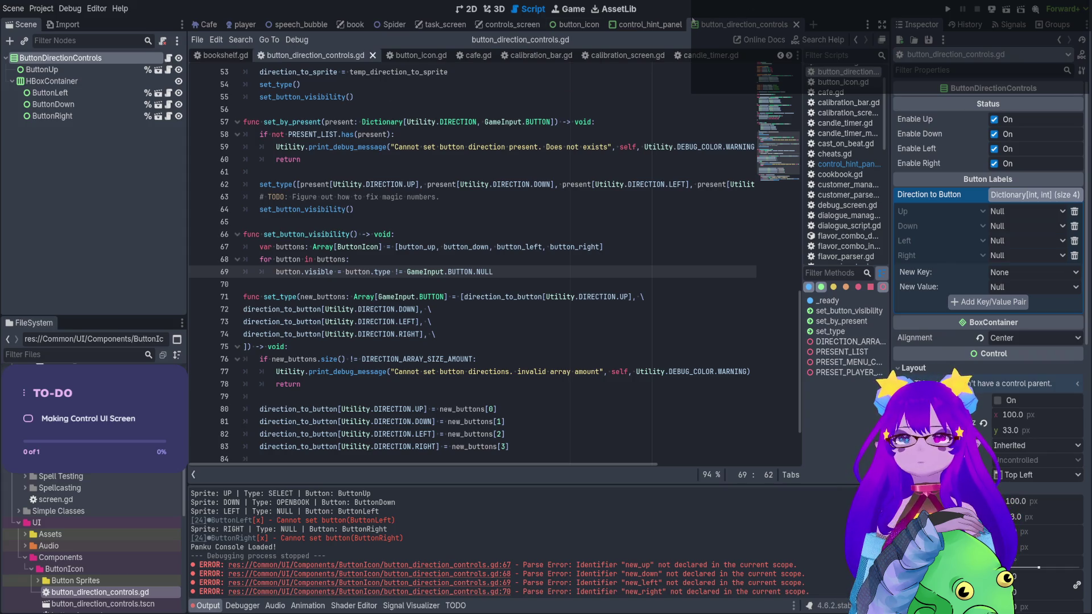
Step: Delete the unused PRESENT_TO_VISIBILITY dictionary and its comment, then save
{"action": "scroll", "coordinate": [454, 255], "scroll_direction": "up", "scroll_amount": 7}
{"action": "left_click_drag", "start_coordinate": [249, 223], "coordinate": [214, 178]}
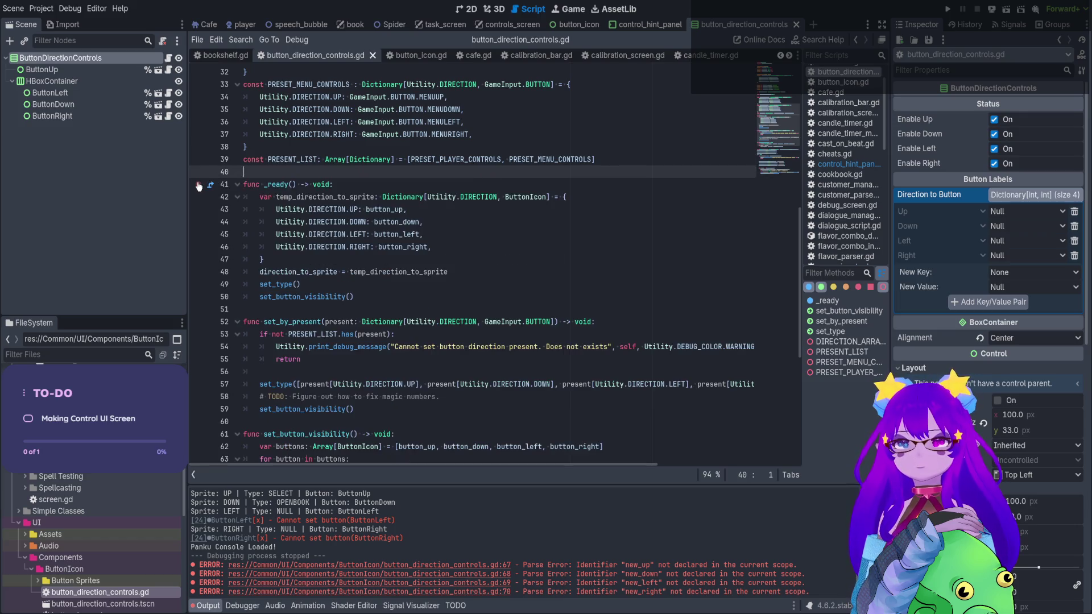
{"action": "key", "text": "Delete"}
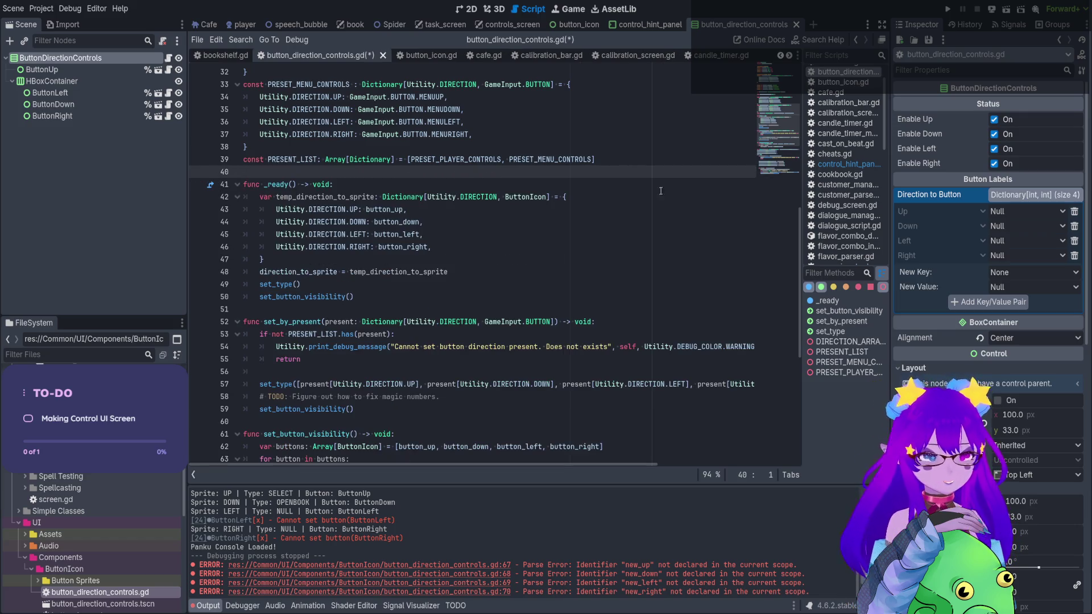
{"action": "scroll", "coordinate": [623, 229], "scroll_direction": "down", "scroll_amount": 1}
{"action": "key", "text": "ctrl+s"}
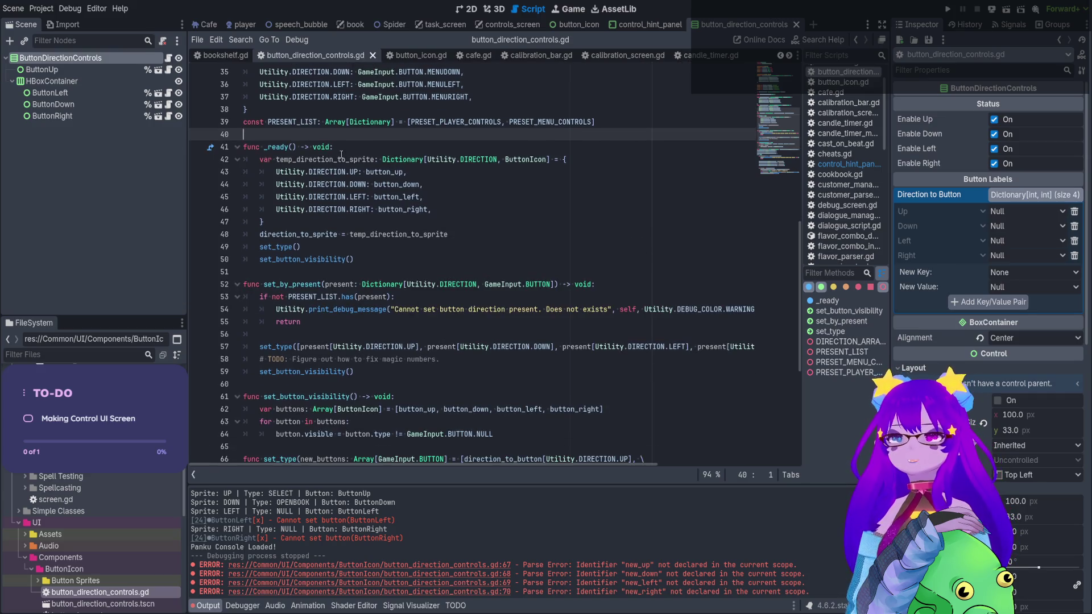
Step: Test-run the control_hint_panel scene, then the controls_screen scene, stopping each run
{"action": "left_click", "coordinate": [467, 10]}
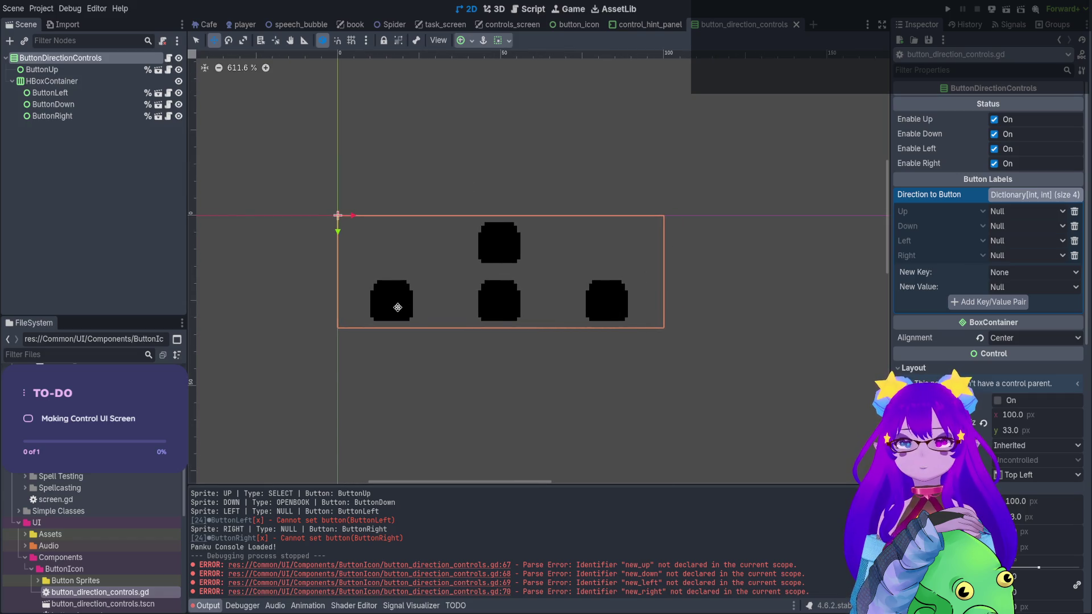
{"action": "left_click", "coordinate": [648, 25]}
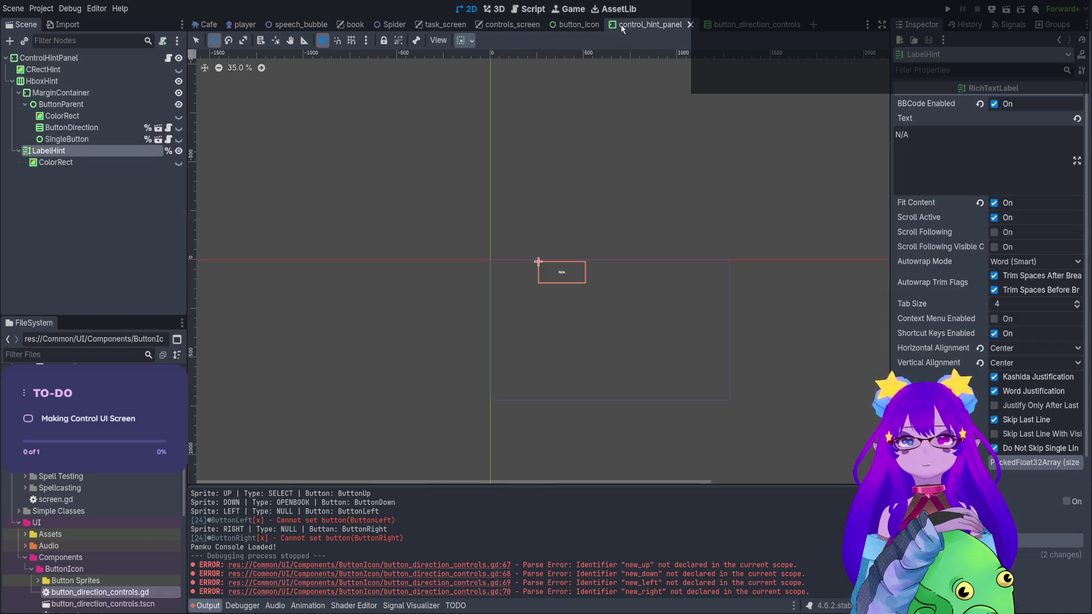
{"action": "left_click", "coordinate": [1004, 12]}
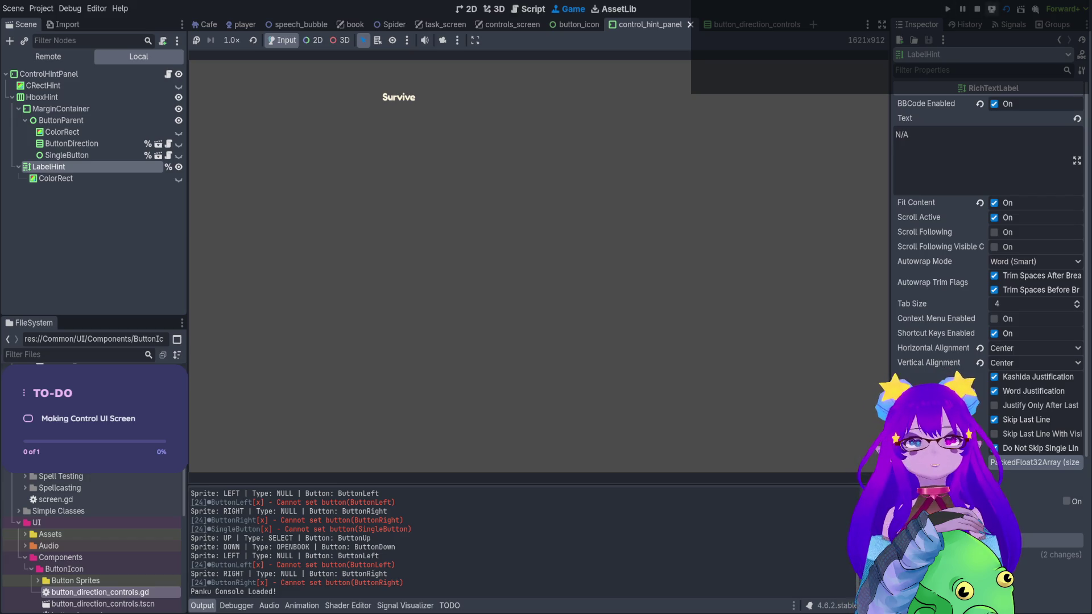
{"action": "key", "text": "F8"}
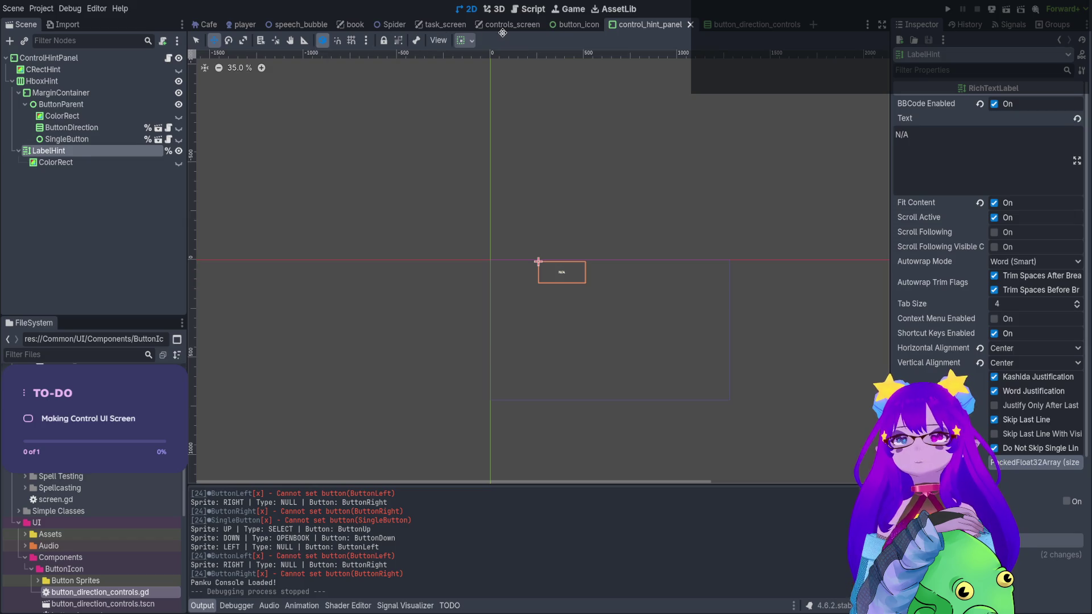
{"action": "left_click", "coordinate": [504, 27]}
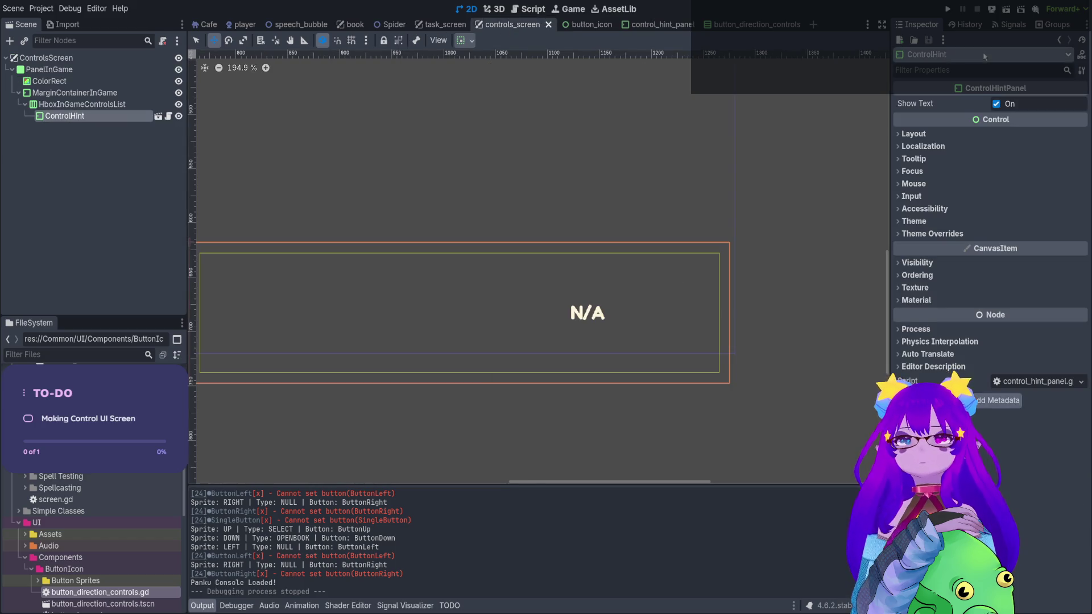
{"action": "key", "text": "F6"}
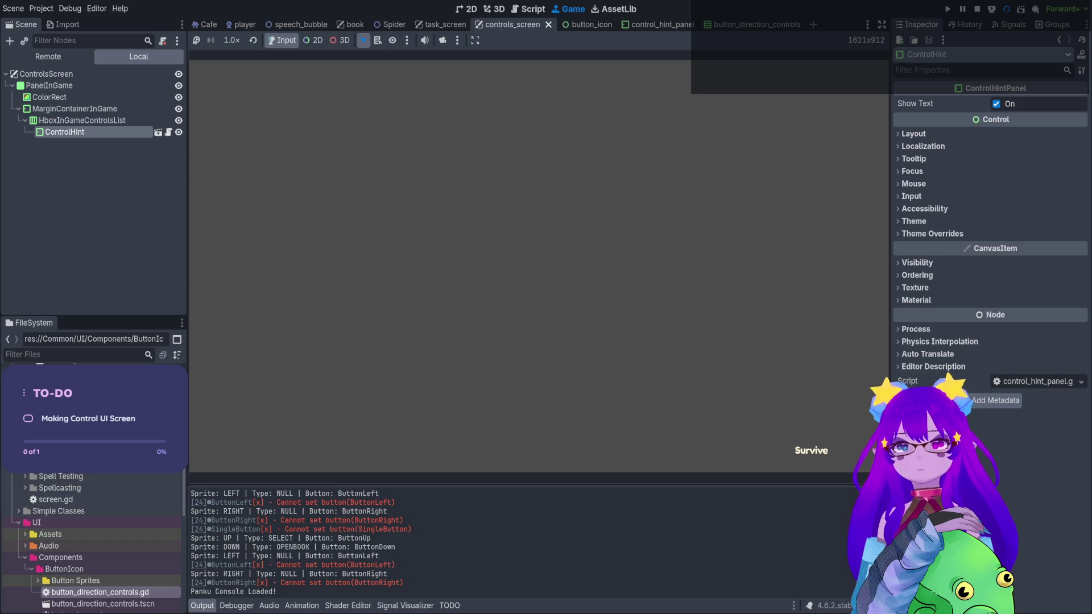
{"action": "left_click", "coordinate": [977, 9]}
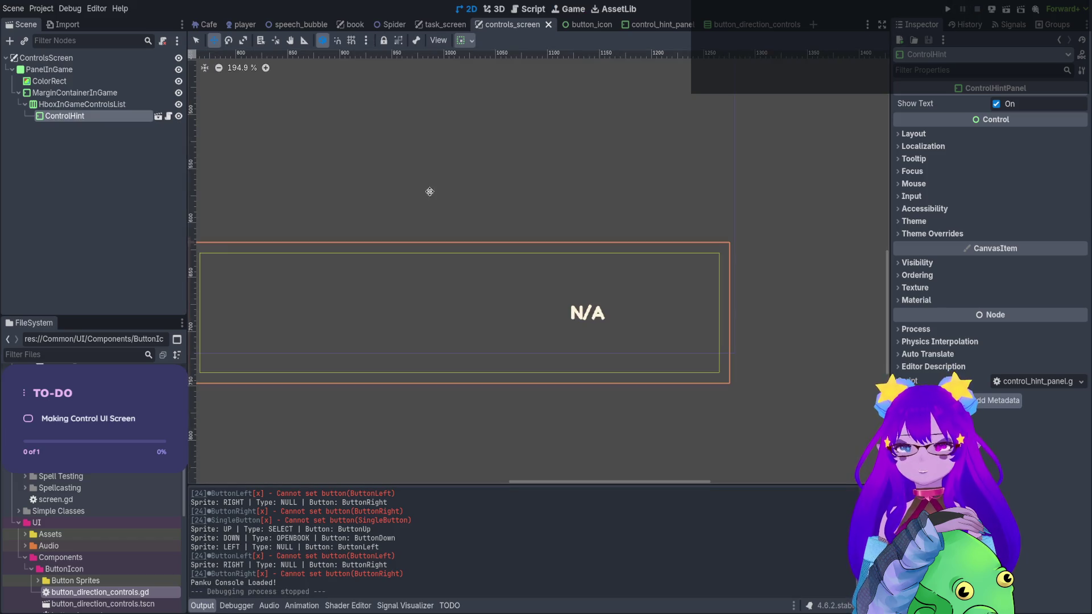
Step: Open the ControlHint panel's script and scroll through it
{"action": "left_click", "coordinate": [169, 116]}
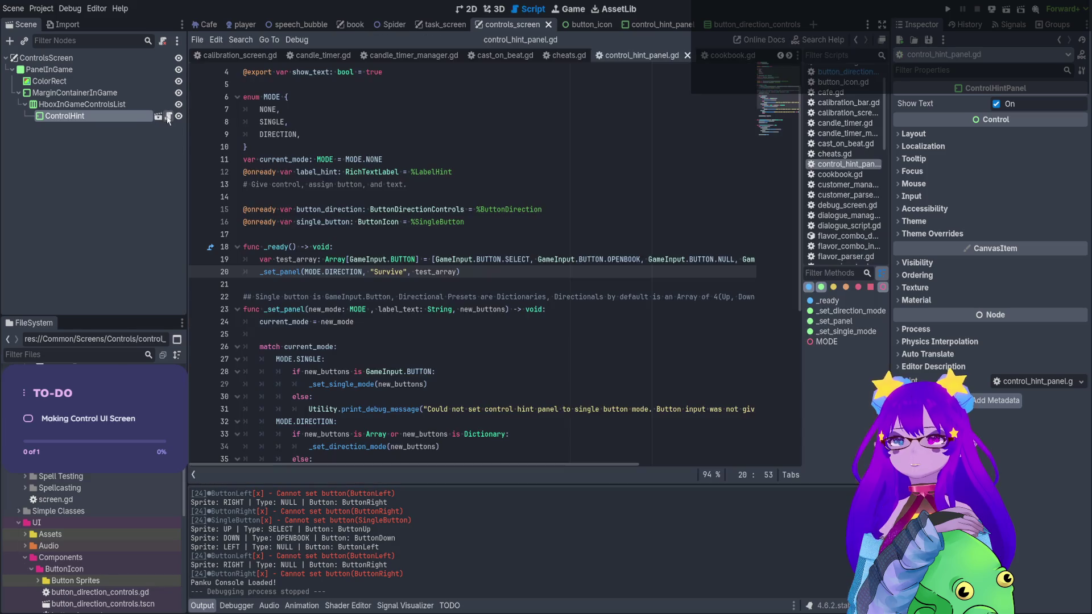
{"action": "left_click", "coordinate": [404, 271]}
{"action": "scroll", "coordinate": [405, 269], "scroll_direction": "down", "scroll_amount": 1}
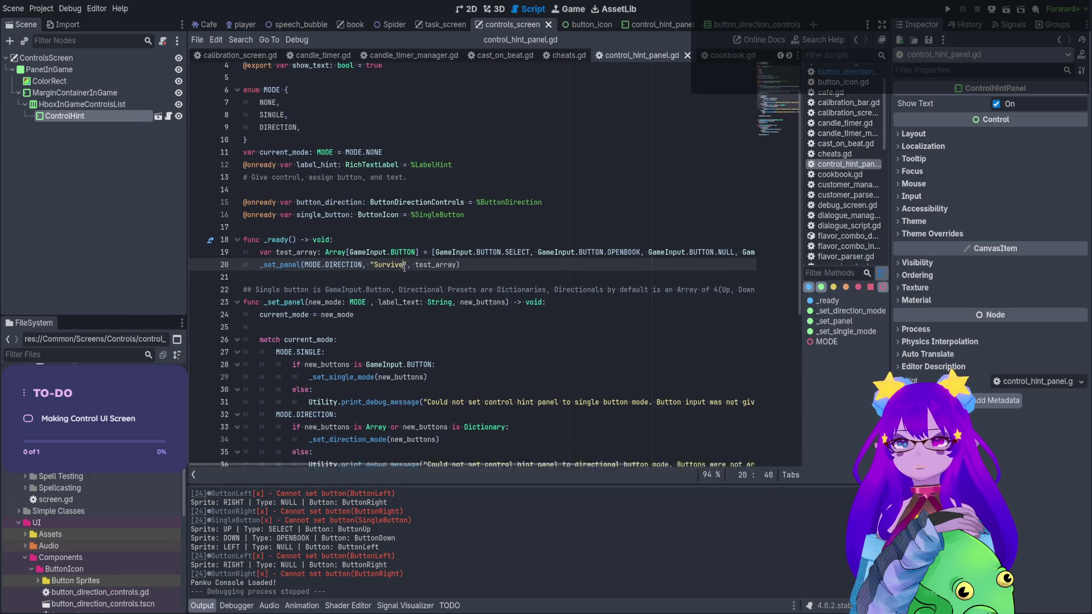
{"action": "scroll", "coordinate": [404, 268], "scroll_direction": "down", "scroll_amount": 6}
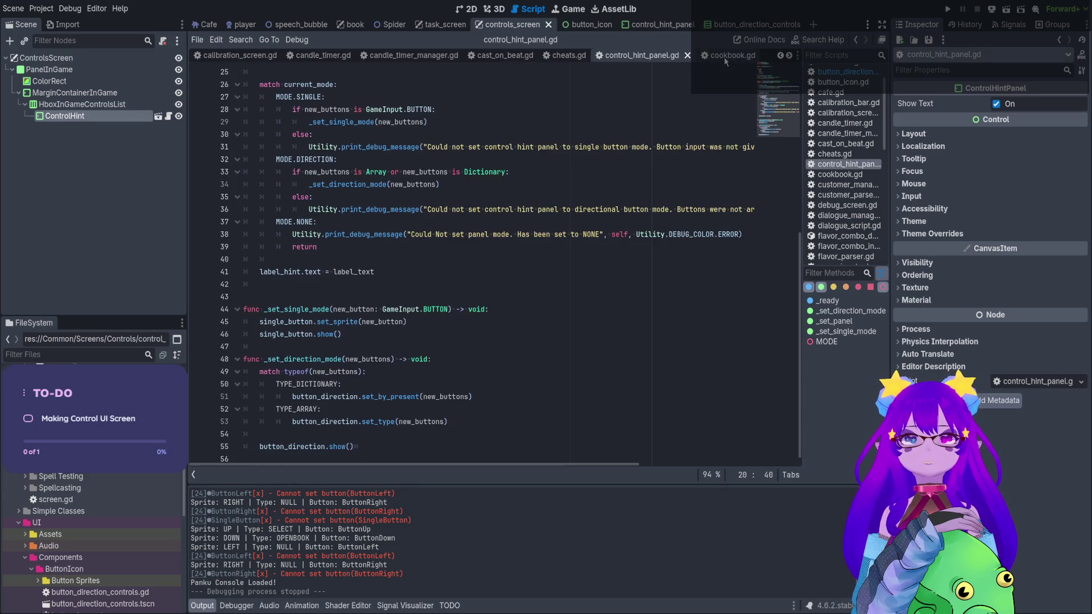
Step: Return to button_direction_controls.gd and locate the set_button_visibility loop
{"action": "left_click", "coordinate": [753, 26]}
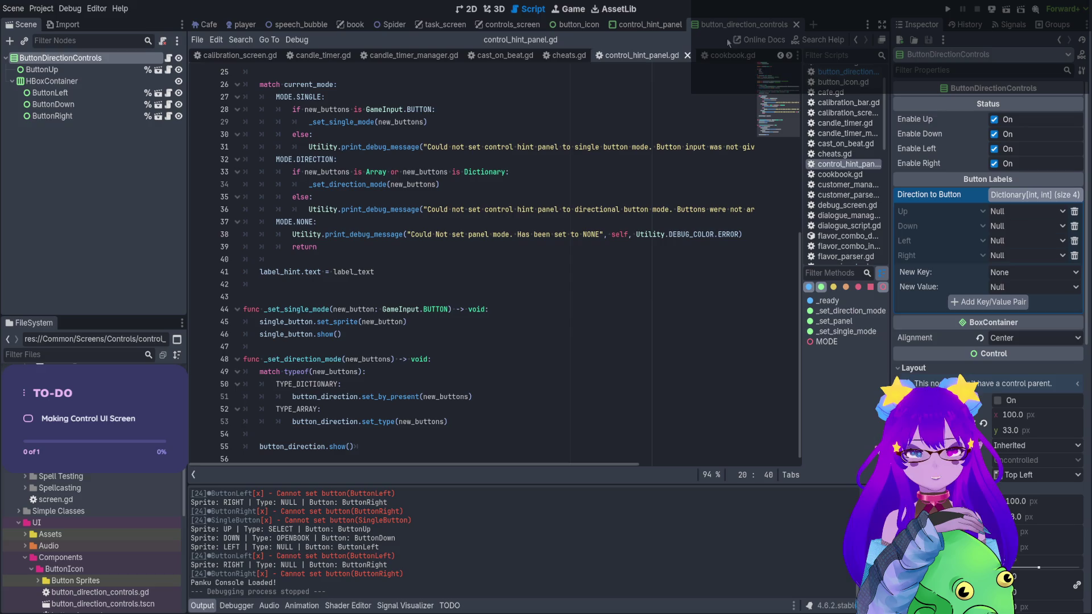
{"action": "left_click", "coordinate": [169, 58]}
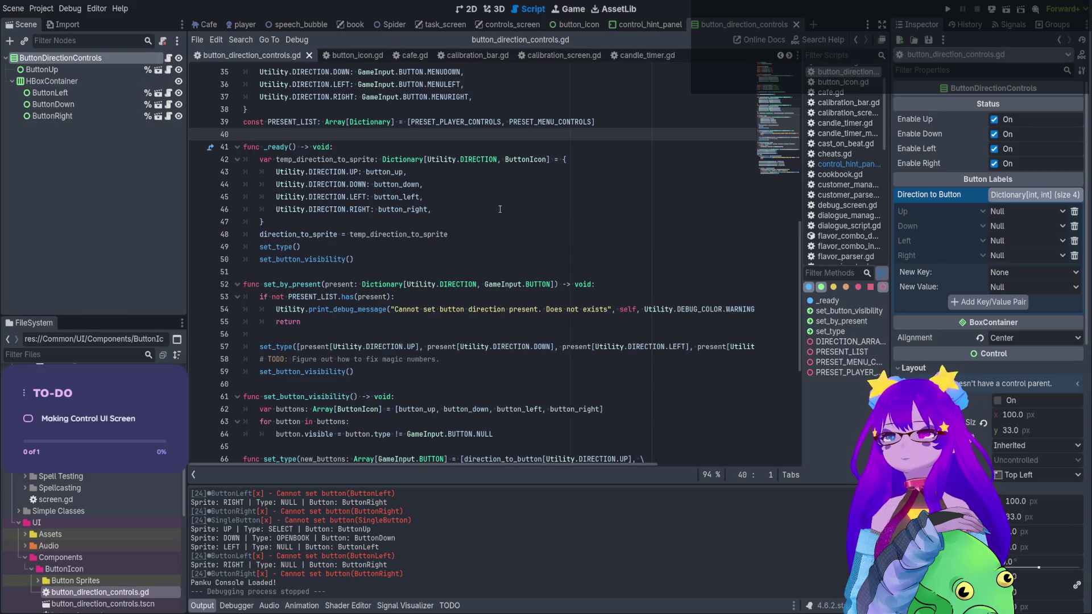
{"action": "scroll", "coordinate": [499, 209], "scroll_direction": "down", "scroll_amount": 5}
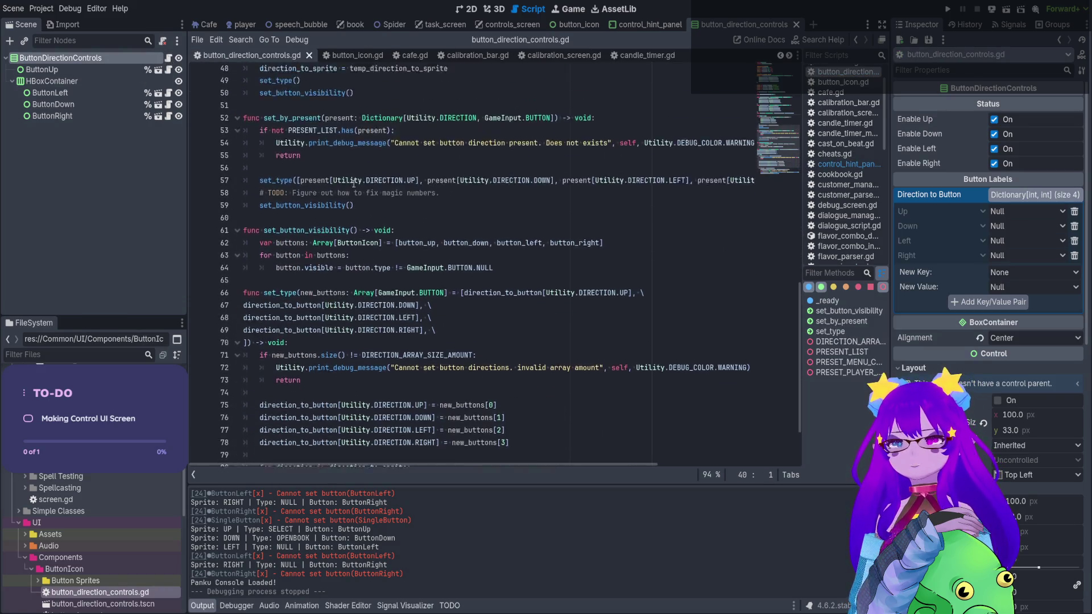
{"action": "scroll", "coordinate": [353, 184], "scroll_direction": "up", "scroll_amount": 4}
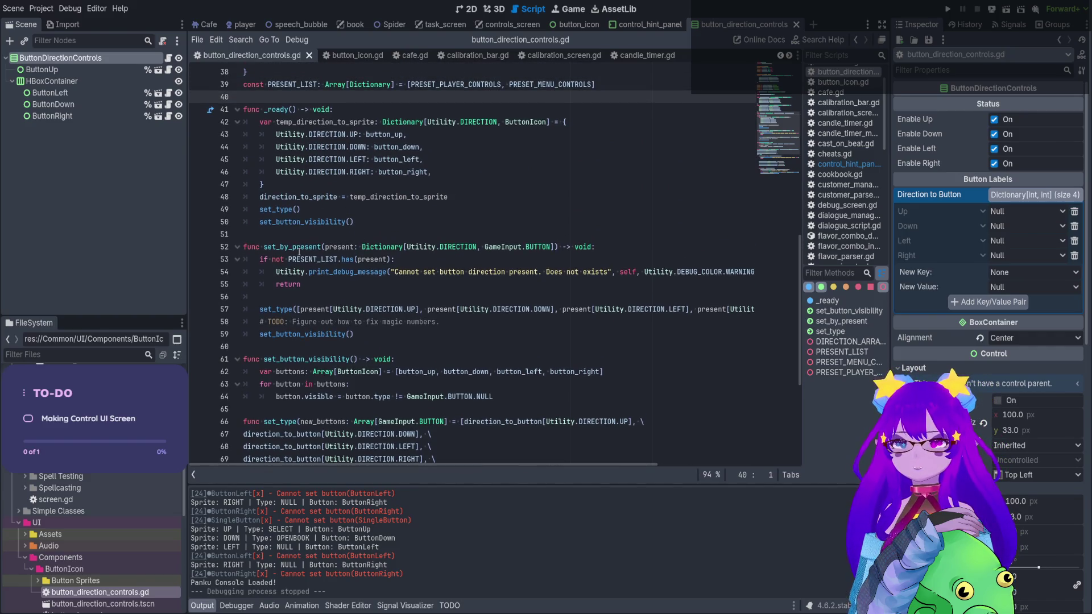
{"action": "double_click", "coordinate": [293, 334]}
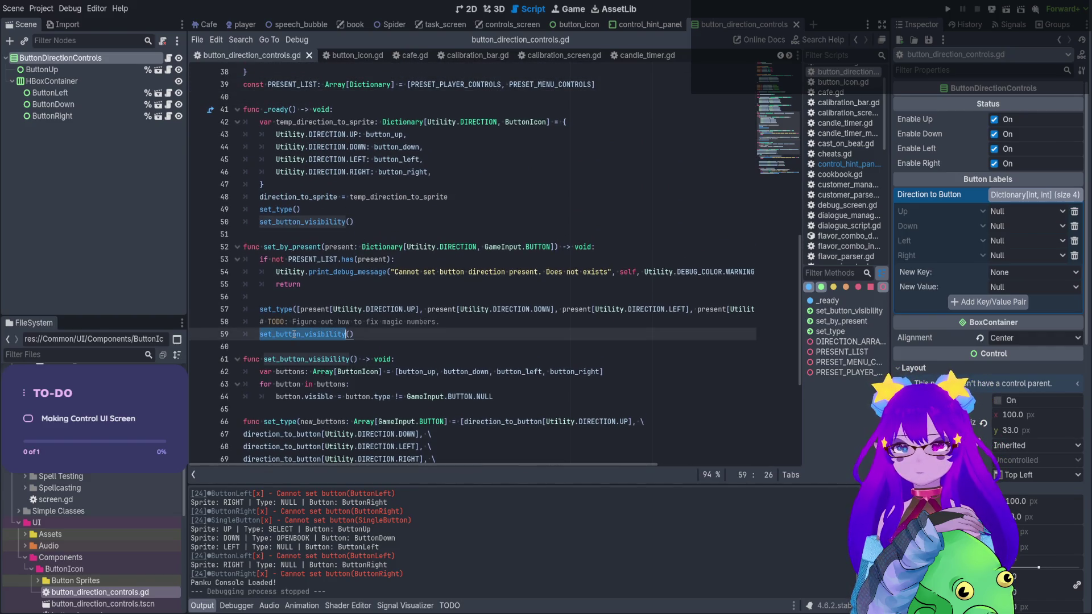
{"action": "scroll", "coordinate": [297, 325], "scroll_direction": "down", "scroll_amount": 2}
Step: Rewrite line 64 as button.visible = not button.type == GameInput.BUTTON.NULL and save
{"action": "double_click", "coordinate": [310, 323]}
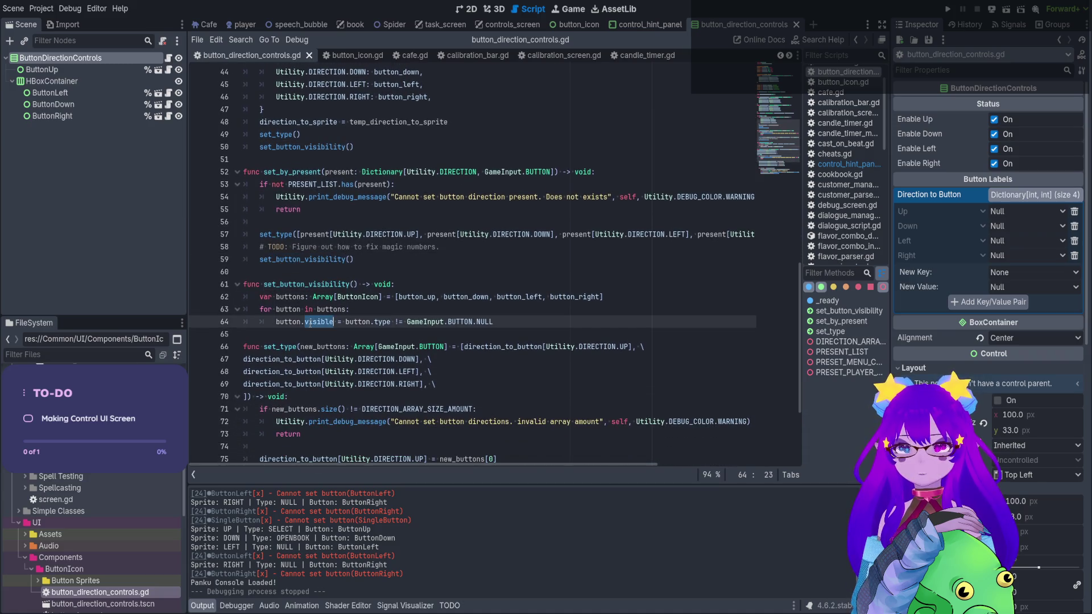
{"action": "left_click", "coordinate": [391, 322]}
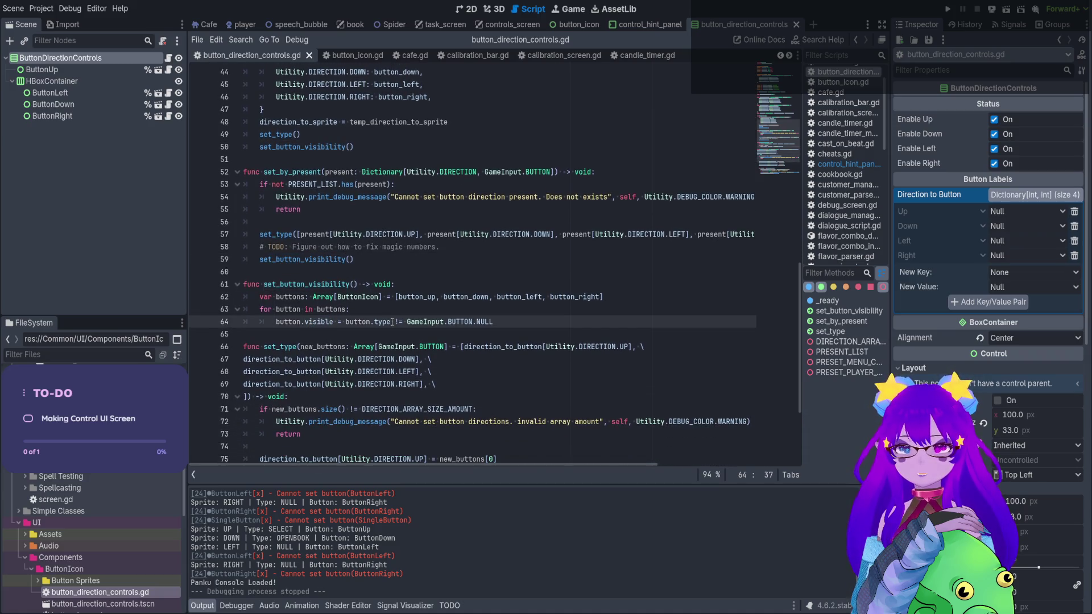
{"action": "left_click", "coordinate": [398, 321]}
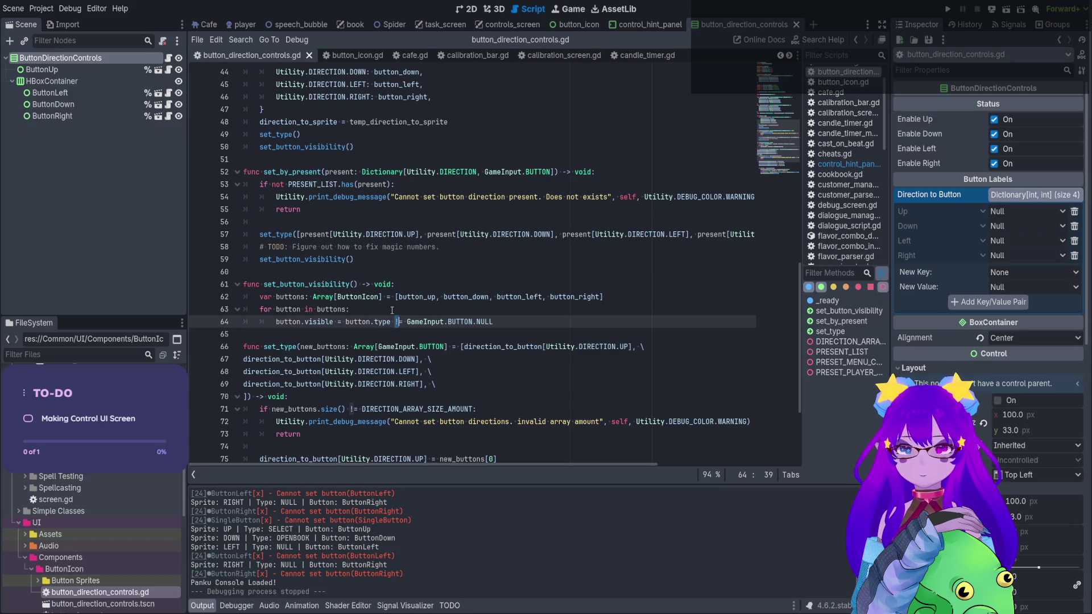
{"action": "key", "text": "BackSpace"}
{"action": "type", "text": "="}
{"action": "left_click", "coordinate": [347, 322]}
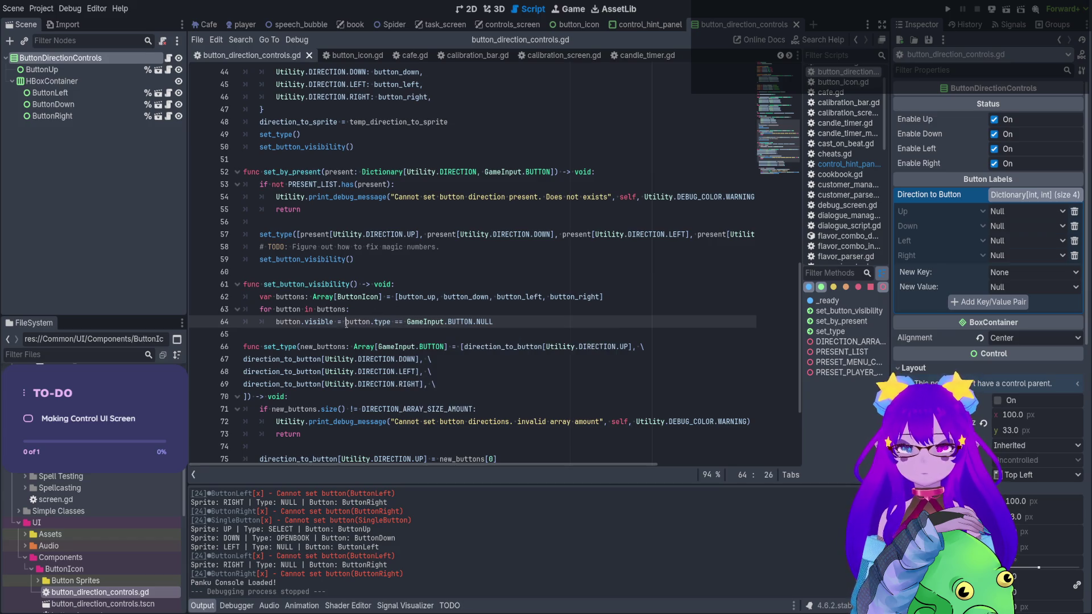
{"action": "type", "text": "not"}
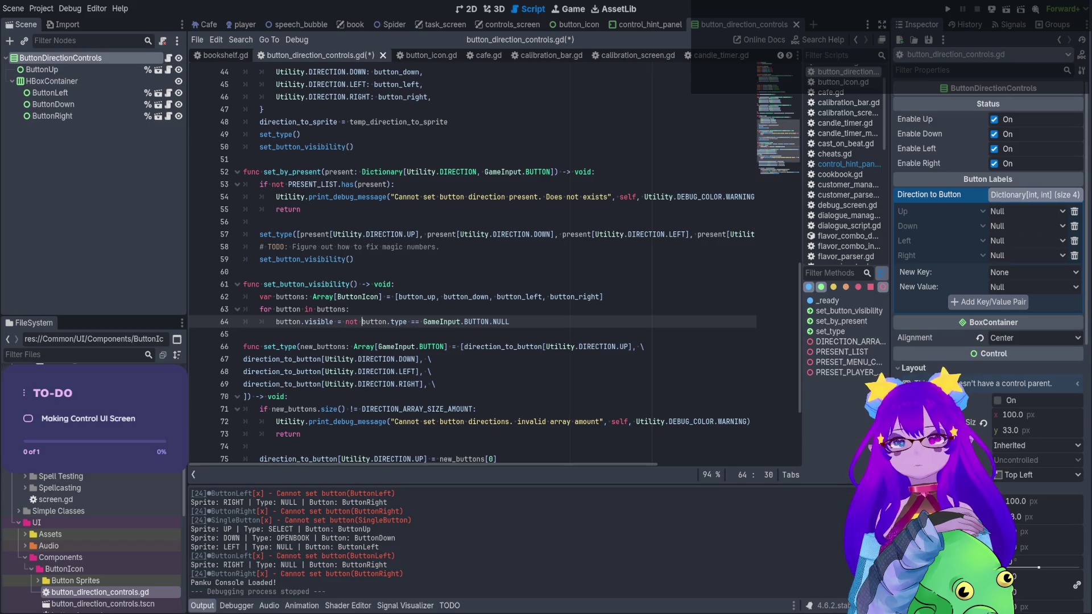
{"action": "left_click", "coordinate": [1021, 13]}
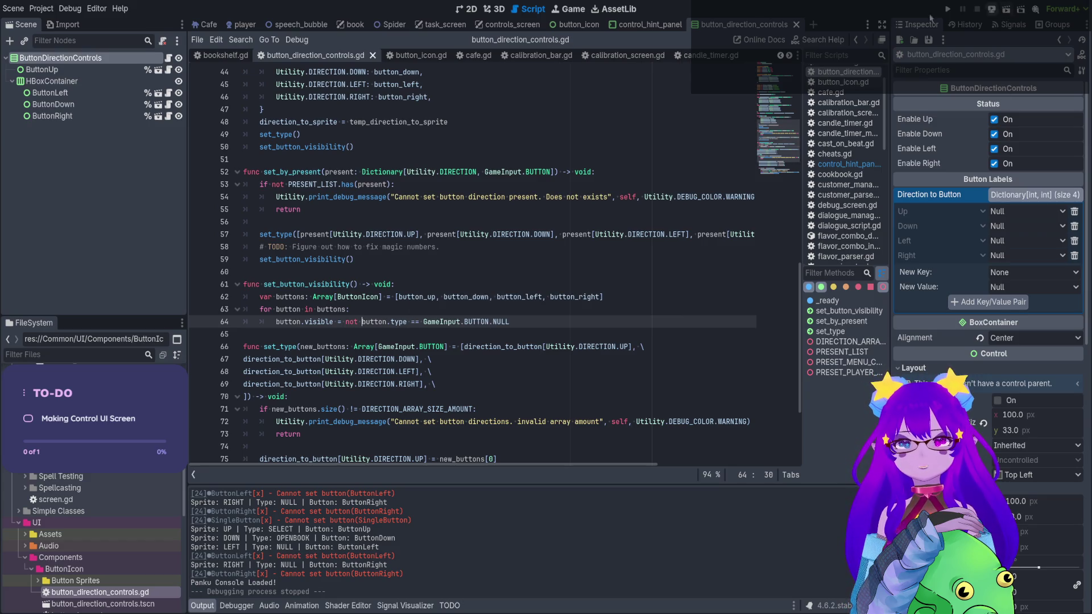
Step: Run the controls_screen scene with F6, stop it, and go back to button_direction_controls.gd
{"action": "left_click", "coordinate": [468, 9]}
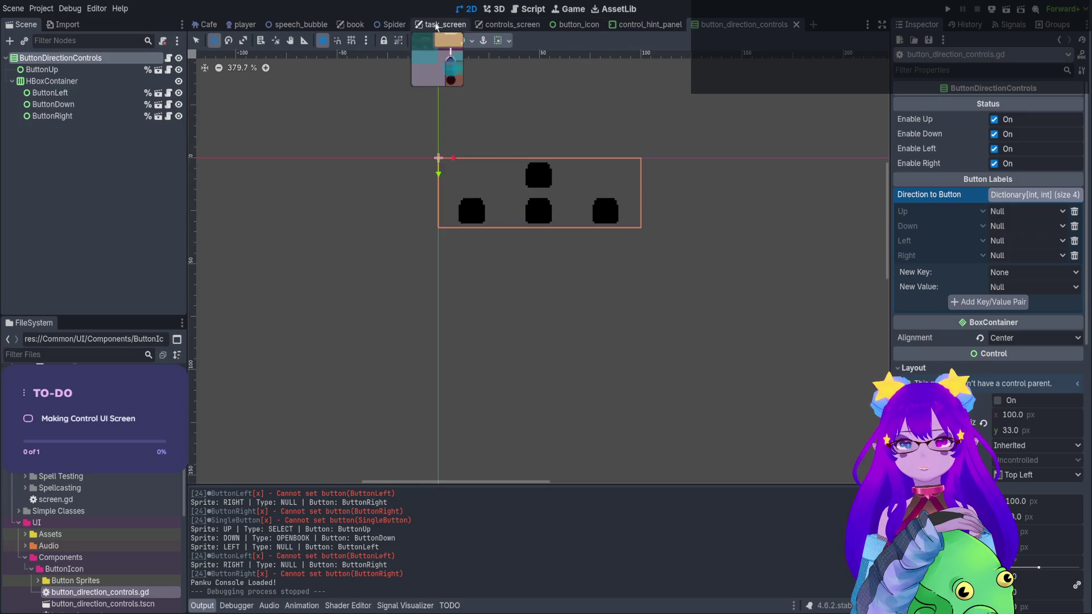
{"action": "left_click", "coordinate": [443, 24]}
{"action": "left_click", "coordinate": [493, 27]}
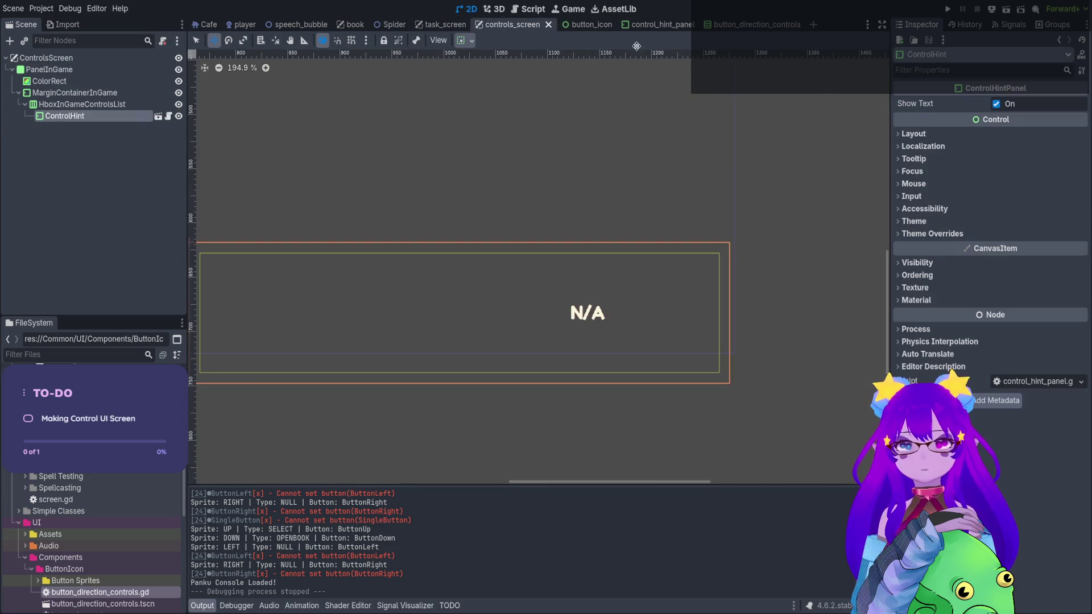
{"action": "left_click", "coordinate": [583, 26]}
{"action": "left_click", "coordinate": [506, 24]}
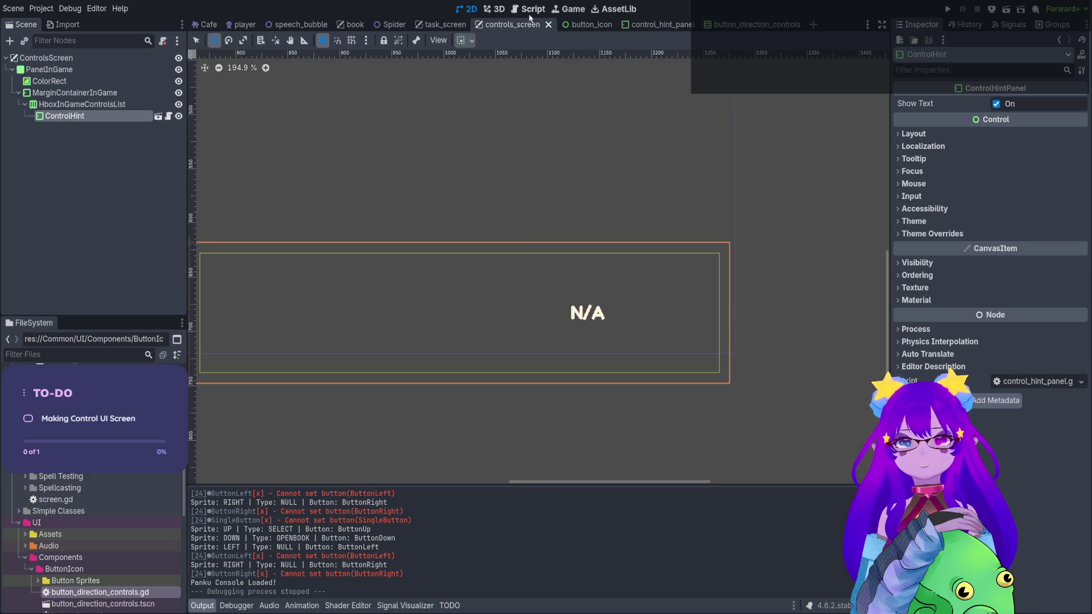
{"action": "key", "text": "F6"}
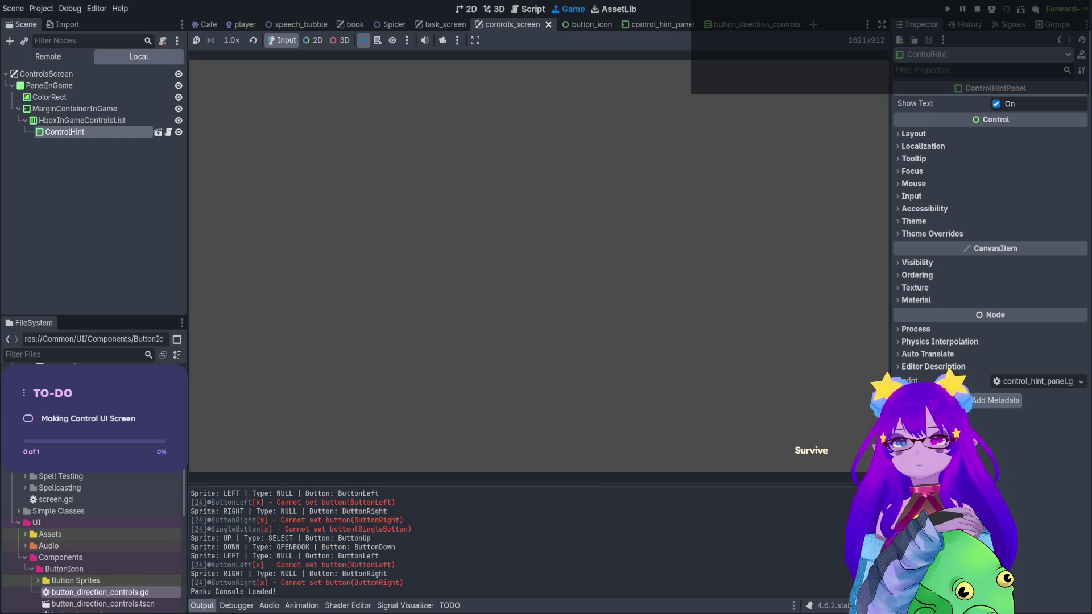
{"action": "key", "text": "F8"}
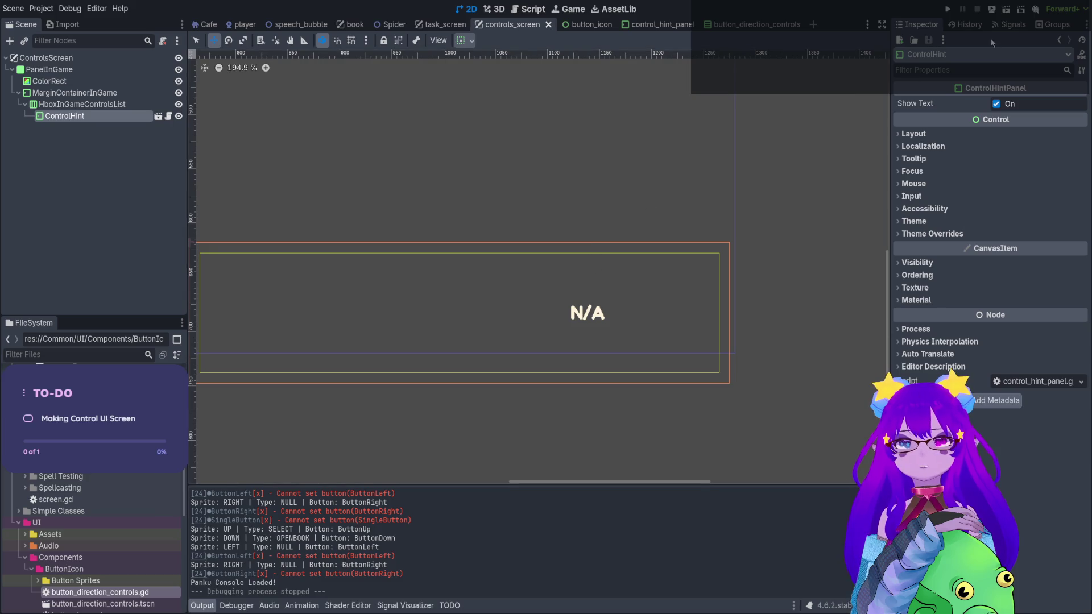
{"action": "left_click", "coordinate": [530, 9]}
Step: Comment out the visibility loop on lines 63–64 and test-run the scene with it disabled
{"action": "left_click", "coordinate": [367, 322]}
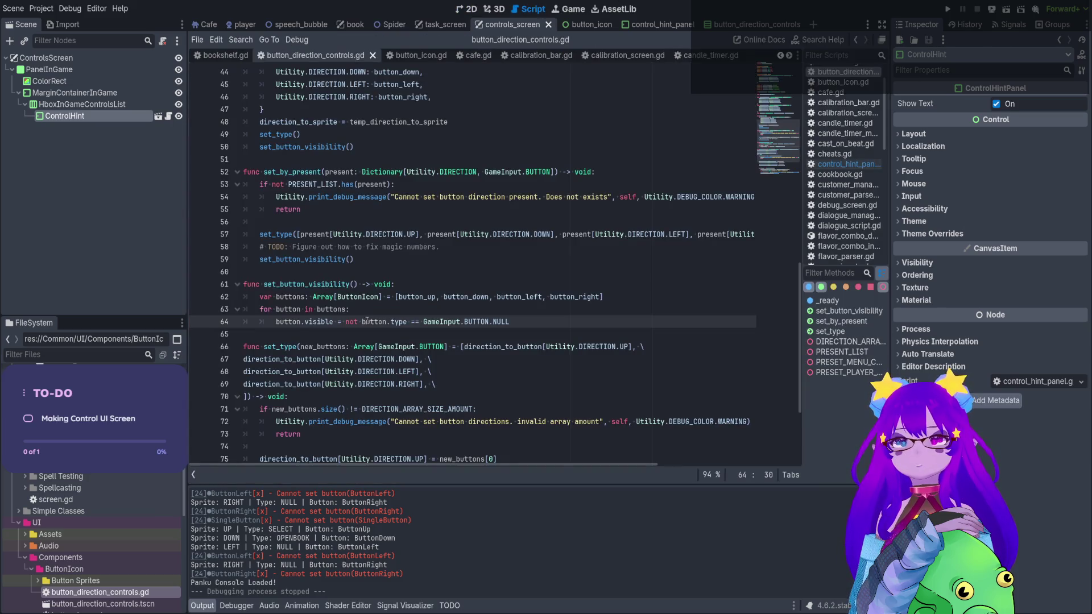
{"action": "left_click_drag", "start_coordinate": [542, 321], "coordinate": [244, 309]}
{"action": "key", "text": "ctrl+k"}
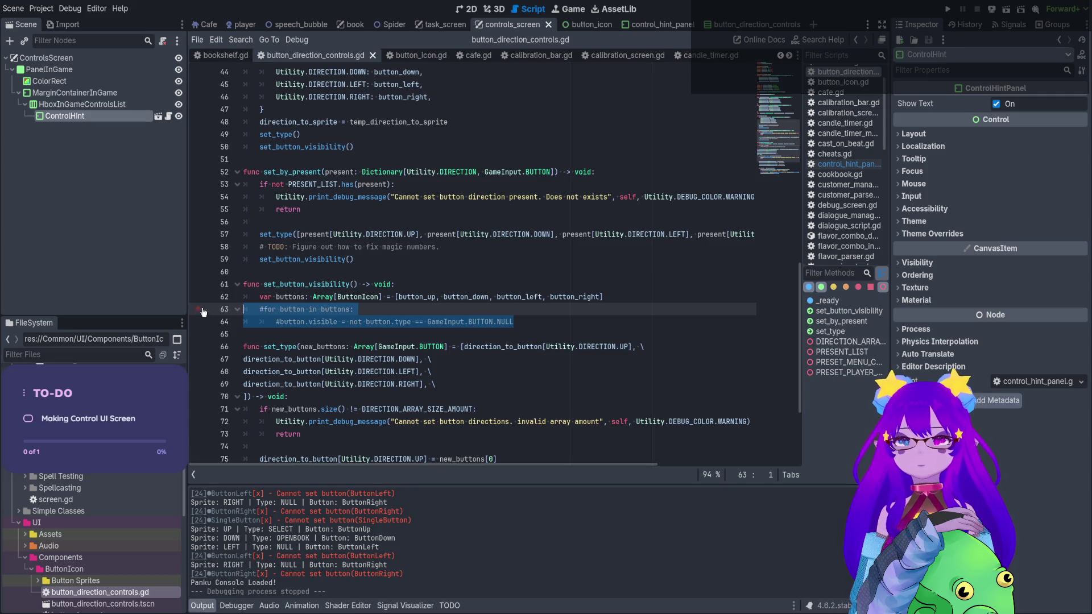
{"action": "key", "text": "F6"}
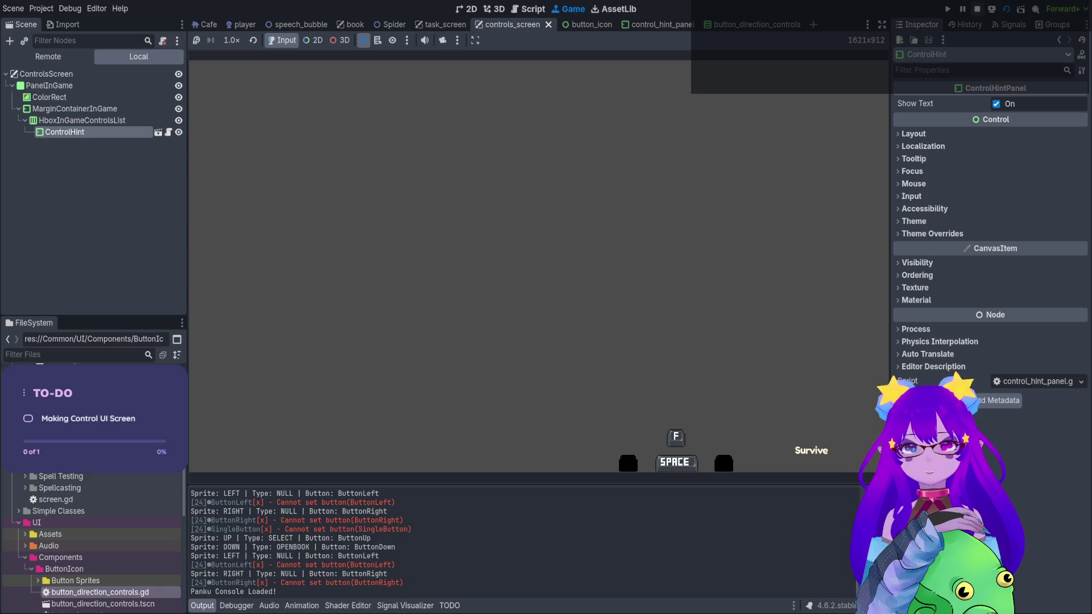
{"action": "key", "text": "F8"}
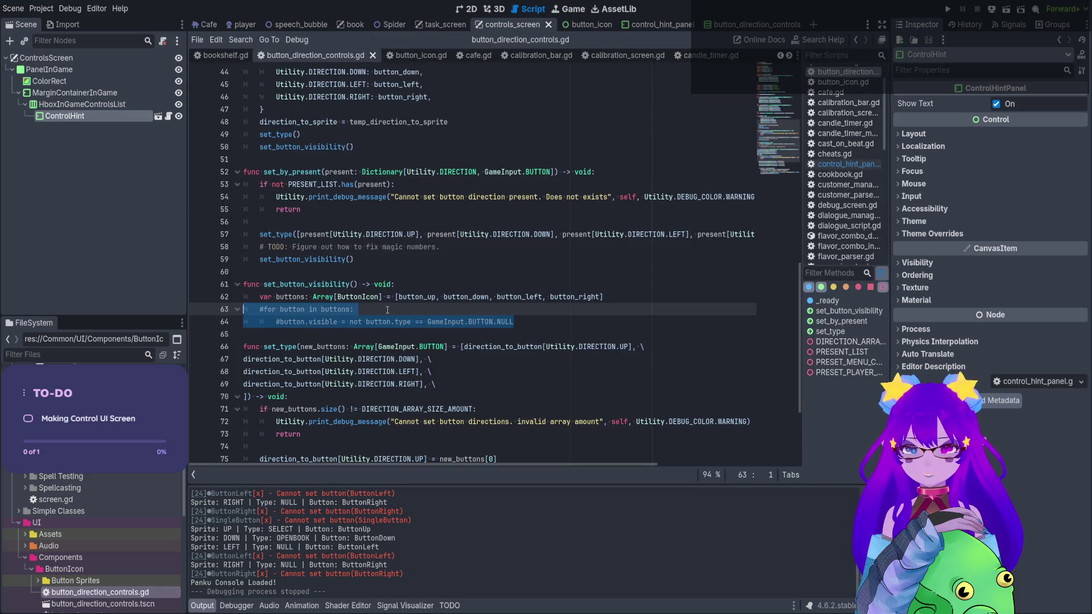
Step: Uncomment the loop, begin an 'if' line inside it, and open button_icon.gd
{"action": "key", "text": "ctrl+k"}
{"action": "left_click", "coordinate": [382, 310]}
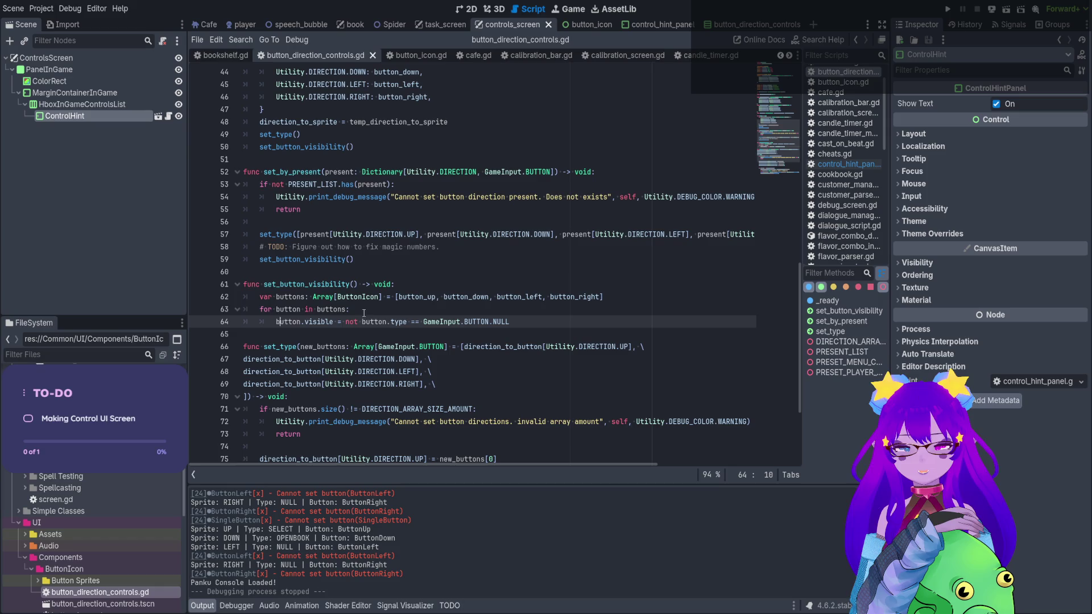
{"action": "key", "text": "Return"}
{"action": "type", "text": "if"}
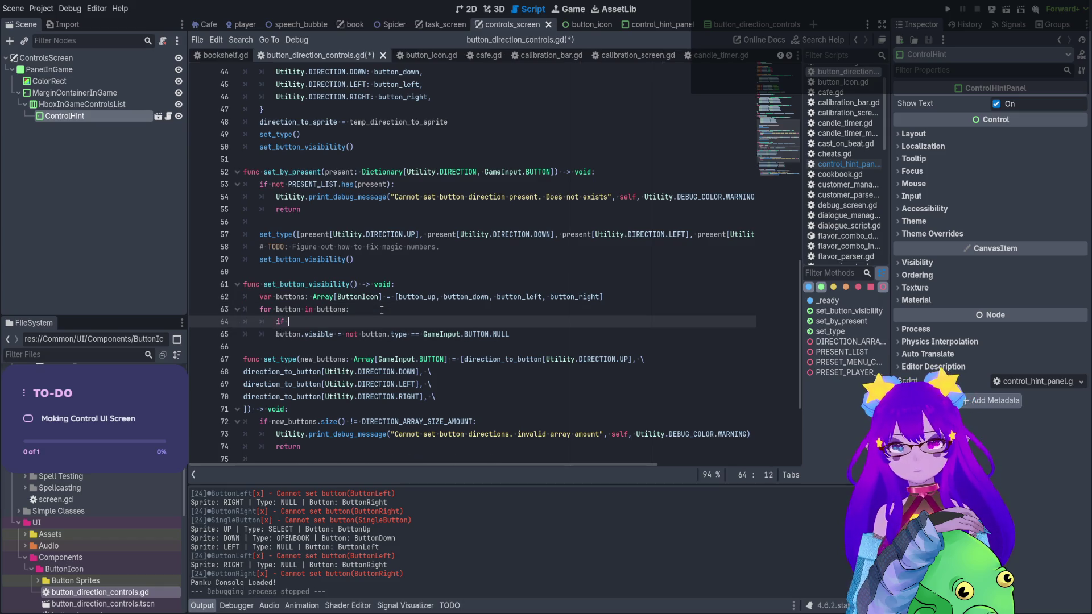
{"action": "left_click", "coordinate": [400, 334], "text": "ctrl"}
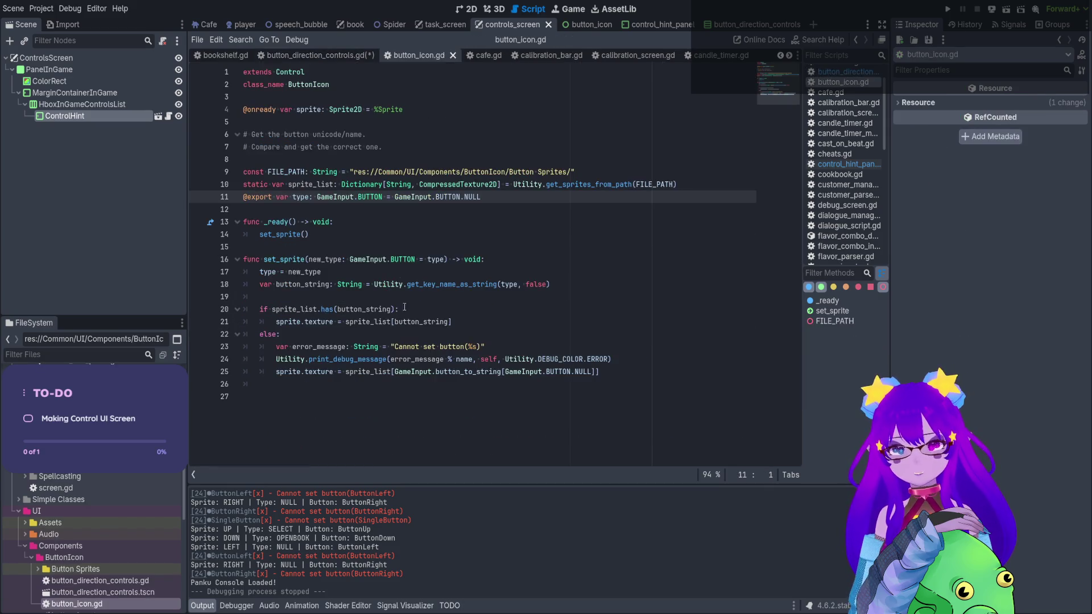
Step: Open the ControlHint panel's control_hint_panel.gd script and scroll up to review it
{"action": "left_click", "coordinate": [365, 196]}
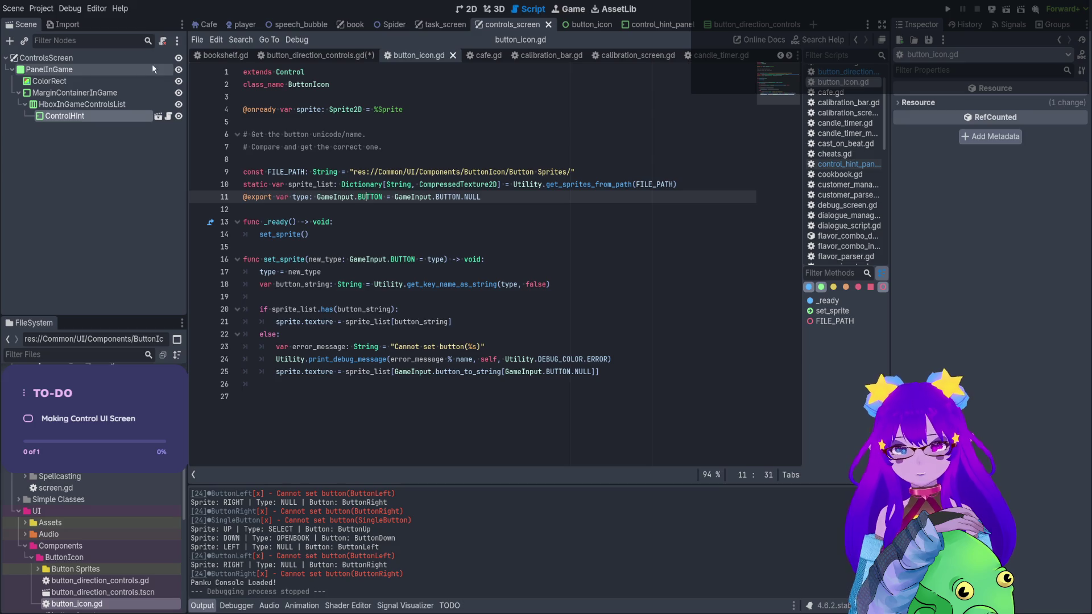
{"action": "left_click", "coordinate": [168, 117]}
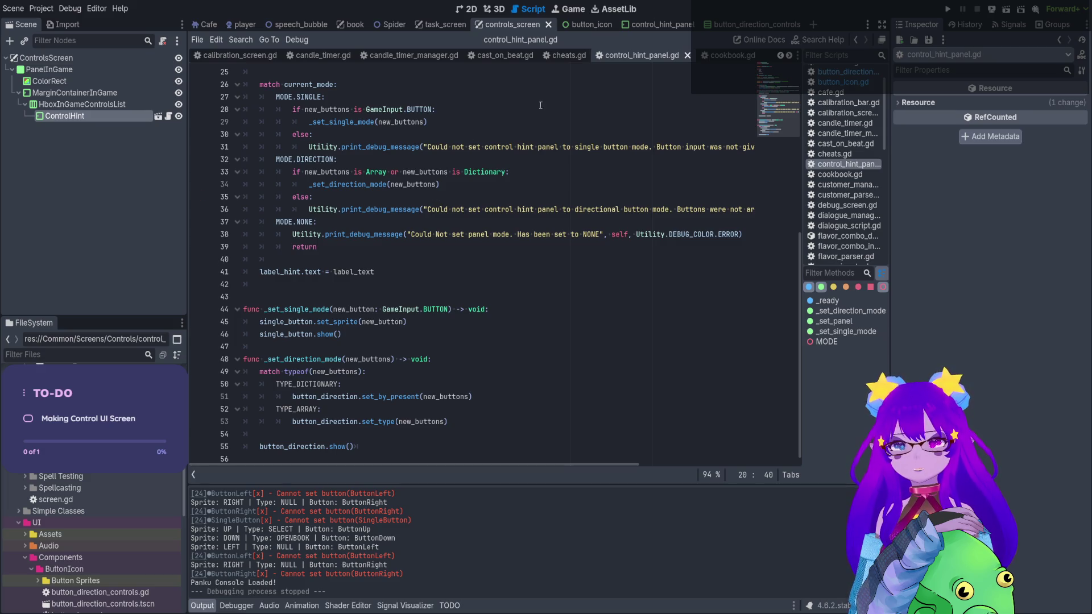
{"action": "scroll", "coordinate": [540, 105], "scroll_direction": "up", "scroll_amount": 6}
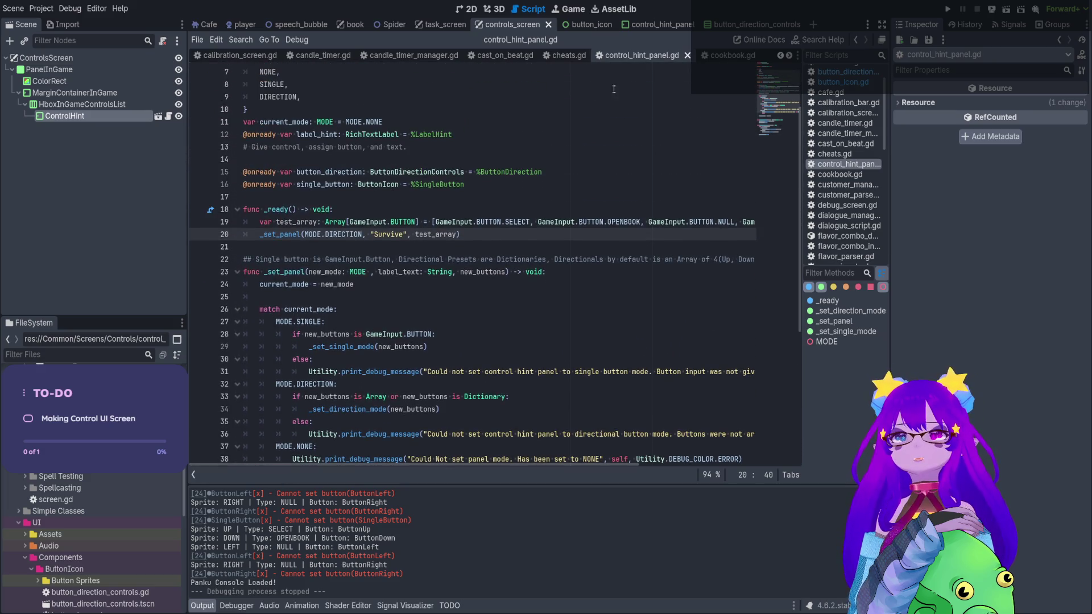
Step: Review the control_hint_panel scene's script, then reopen the button_direction_controls scene
{"action": "left_click", "coordinate": [663, 24]}
{"action": "left_click", "coordinate": [169, 59]}
{"action": "scroll", "coordinate": [369, 229], "scroll_direction": "down", "scroll_amount": 5}
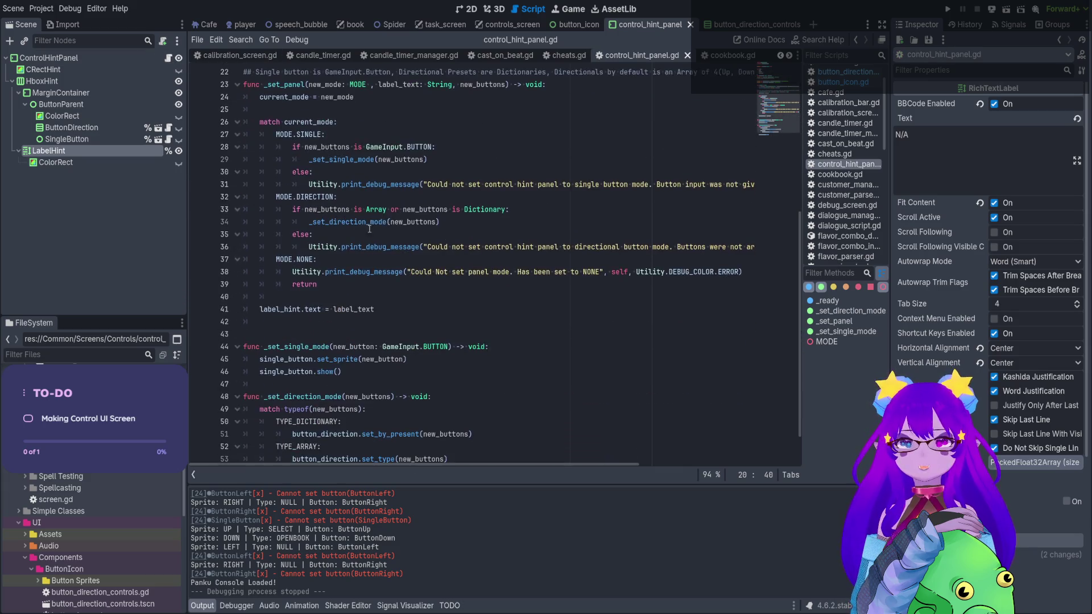
{"action": "scroll", "coordinate": [386, 220], "scroll_direction": "down", "scroll_amount": 1}
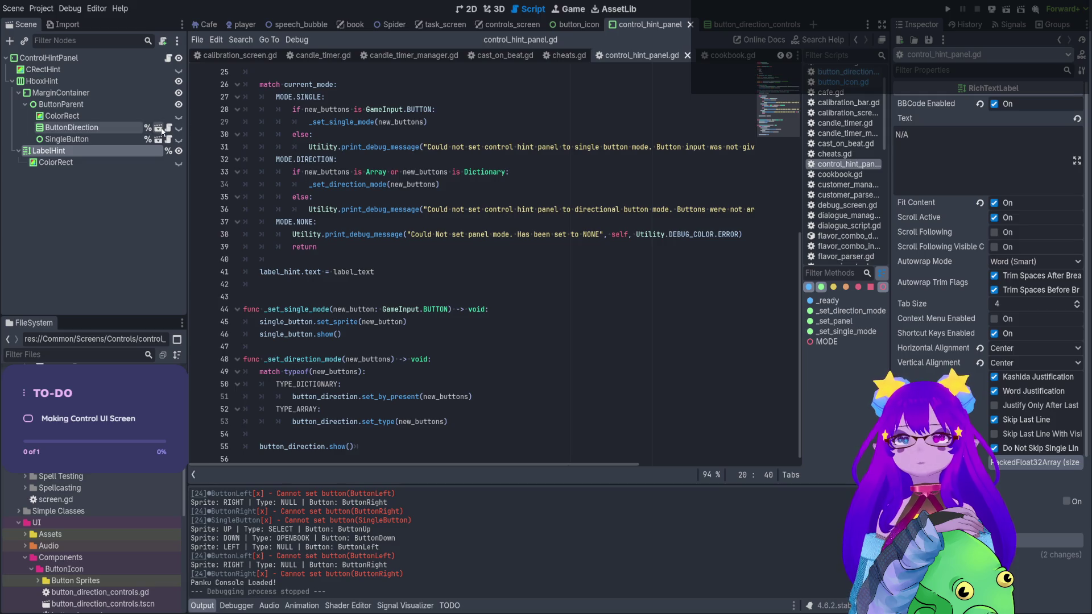
{"action": "left_click", "coordinate": [168, 127]}
Step: In button_direction_controls.gd, turn the button.type == GameInput.BUTTON.NULL comparison into the line 64 if condition
{"action": "left_click", "coordinate": [169, 58]}
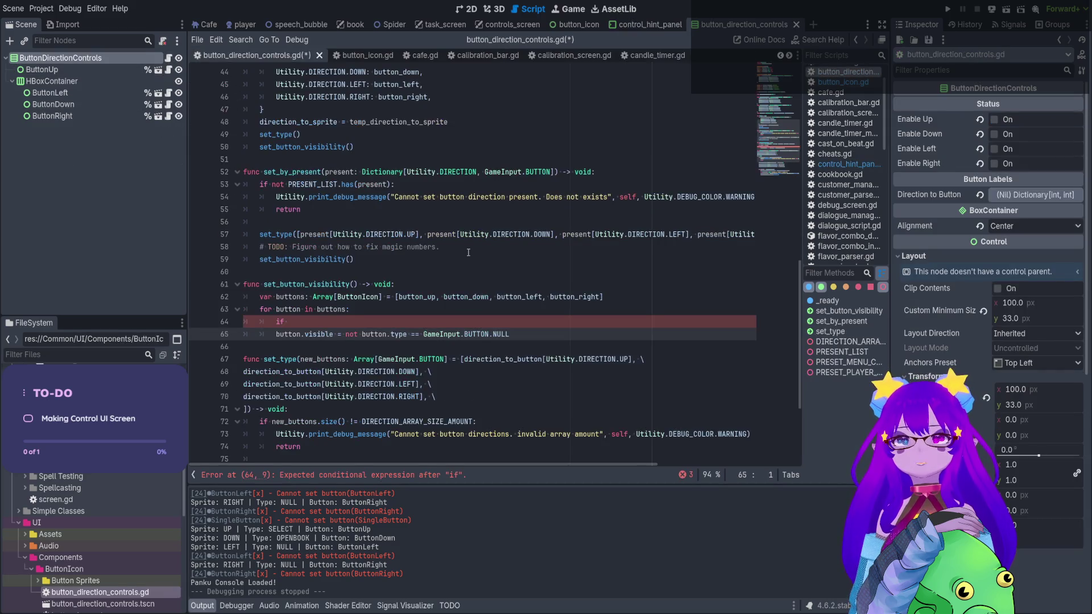
{"action": "left_click", "coordinate": [310, 244]}
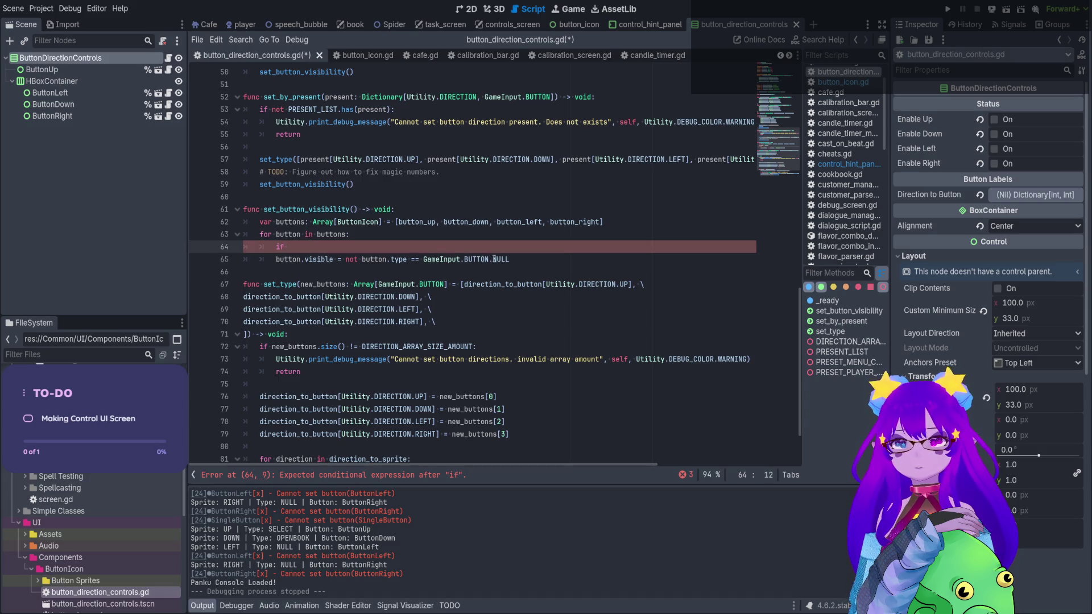
{"action": "left_click_drag", "start_coordinate": [526, 261], "coordinate": [360, 261]}
{"action": "key", "text": "ctrl+x"}
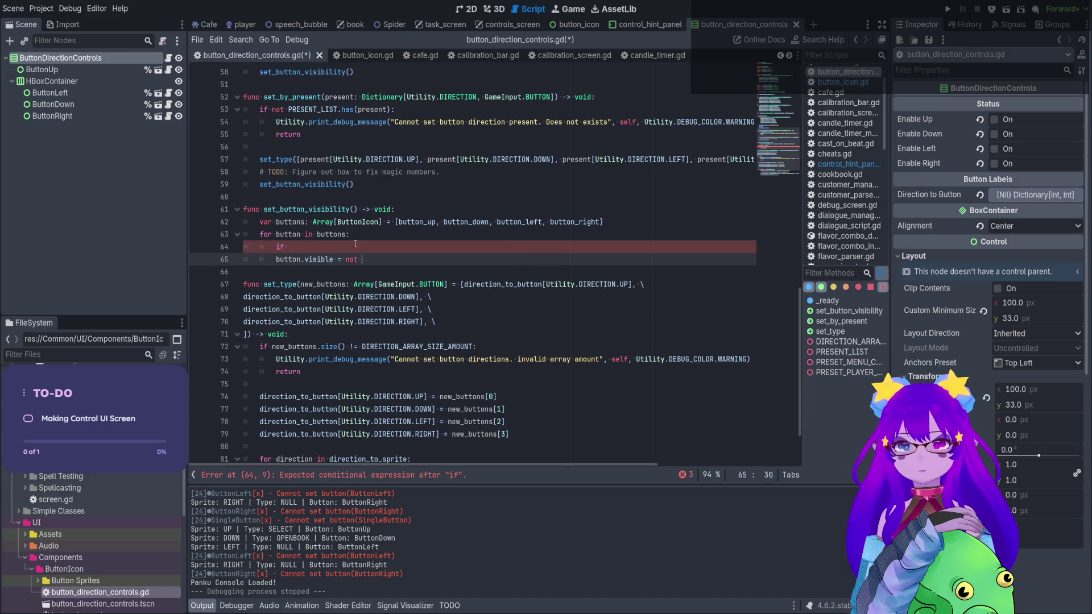
{"action": "left_click", "coordinate": [355, 244]}
{"action": "key", "text": "ctrl+v"}
{"action": "type", "text": ":"}
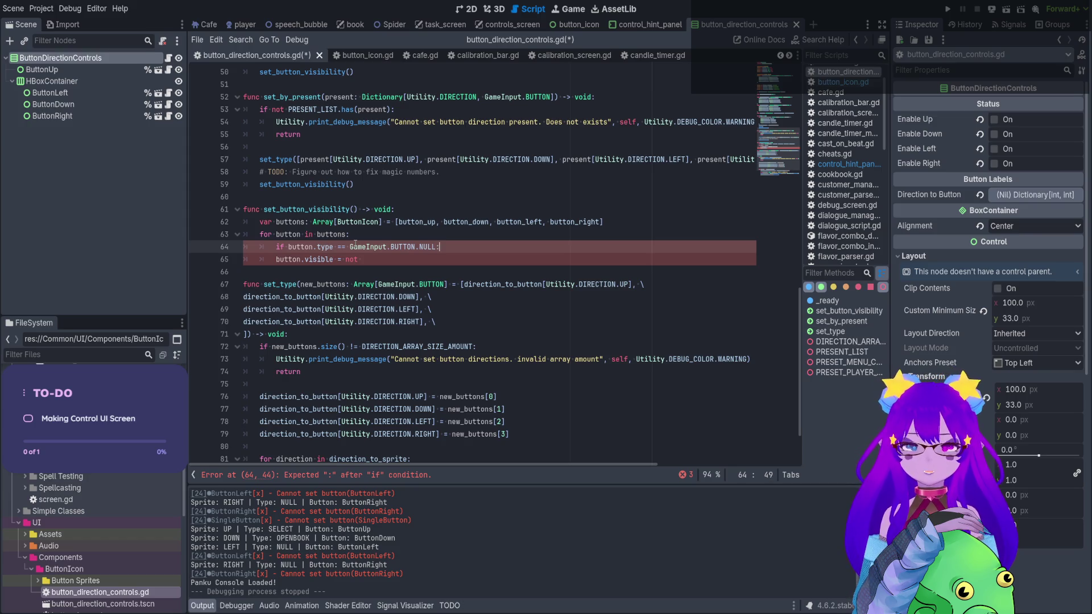
Step: Move the comparison after 'button.visible = not' and delete the leftover if line and empty line
{"action": "left_click_drag", "start_coordinate": [362, 260], "coordinate": [338, 259]}
{"action": "key", "text": "BackSpace"}
{"action": "key", "text": "BackSpace"}
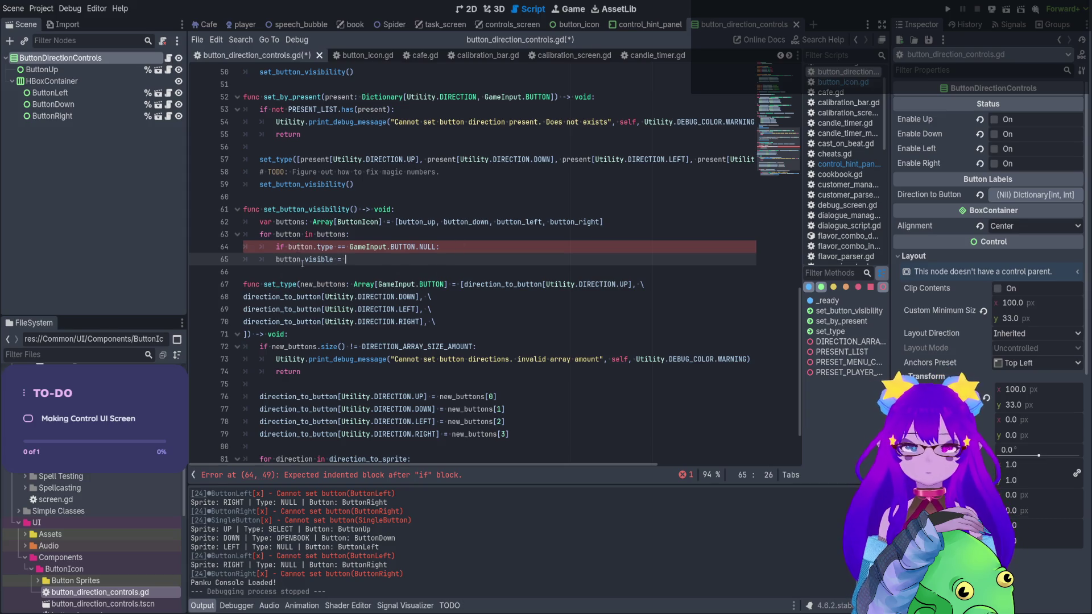
{"action": "type", "text": "not"}
{"action": "key", "text": "Up"}
{"action": "key", "text": "ctrl+x"}
{"action": "key", "text": "Down"}
{"action": "key", "text": "ctrl+v"}
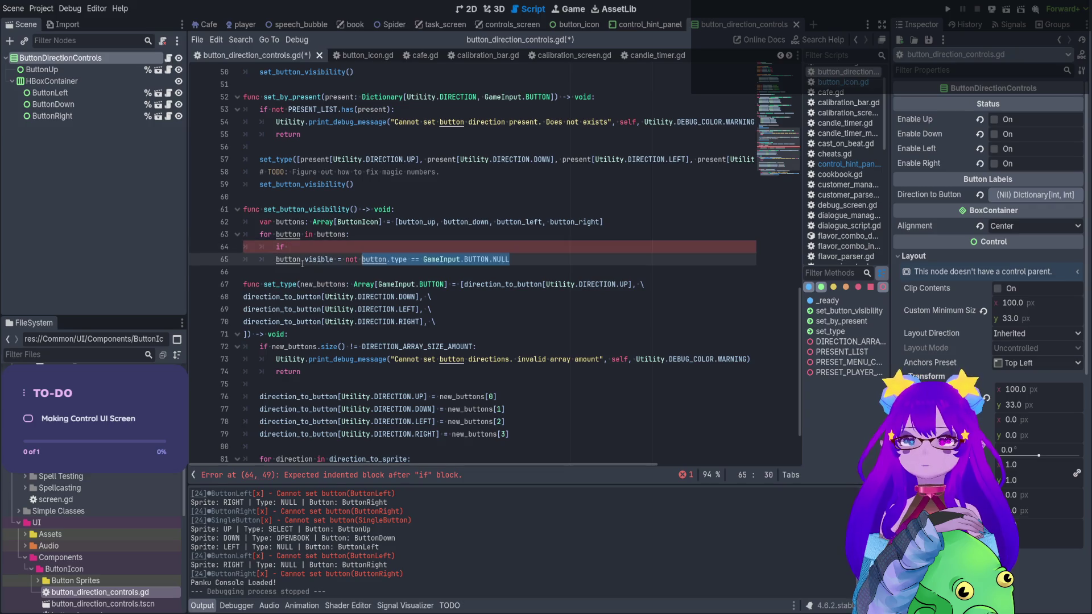
{"action": "key", "text": "Up"}
{"action": "key", "text": "BackSpace"}
{"action": "key", "text": "BackSpace"}
{"action": "key", "text": "BackSpace"}
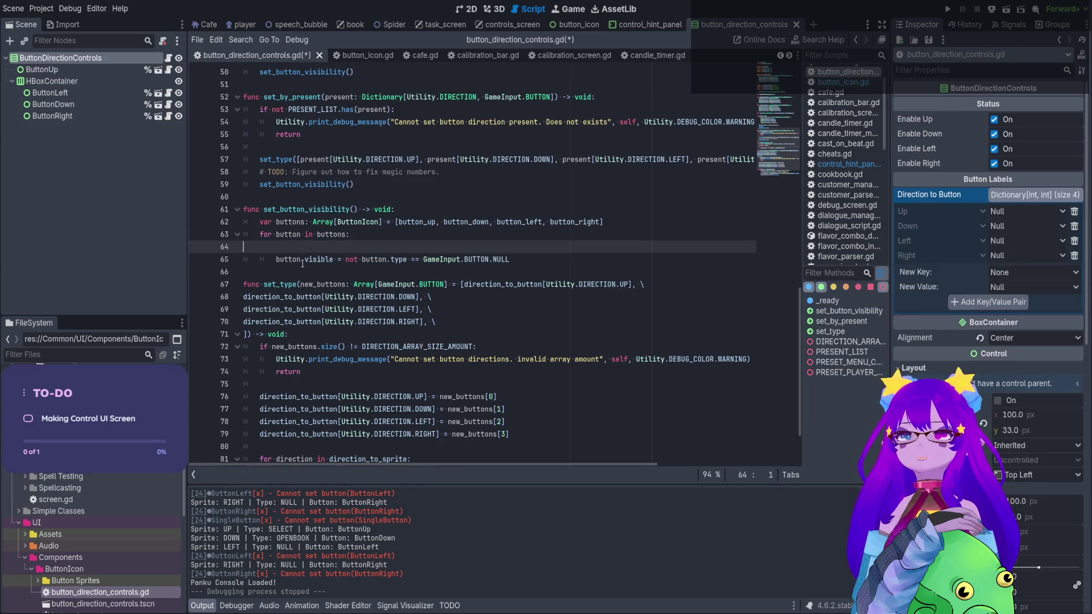
{"action": "key", "text": "BackSpace"}
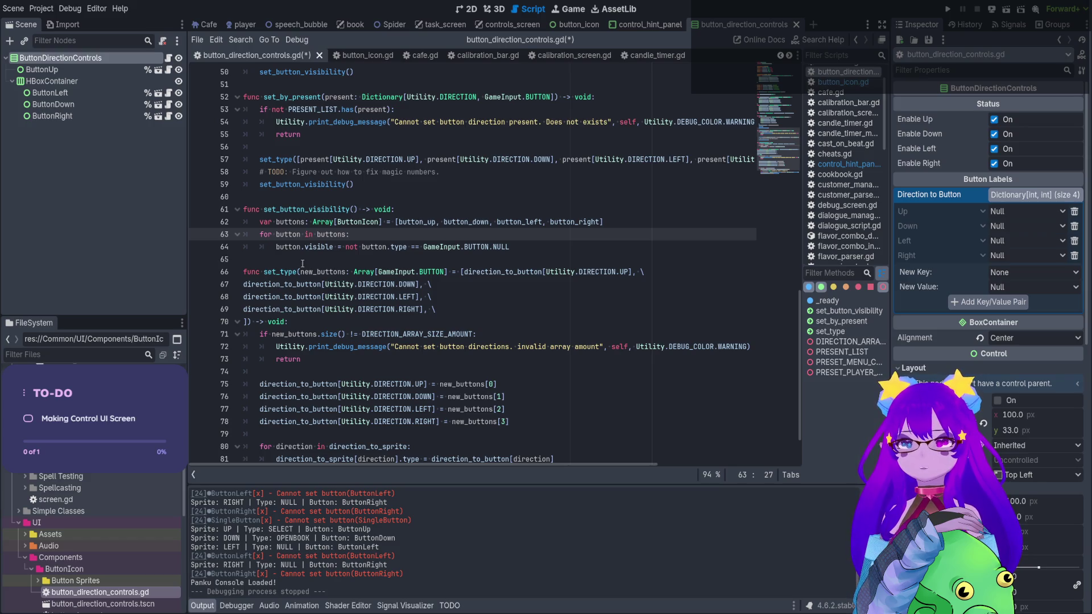
Step: Add 'var button_is_null = button.type == GameInput.BUTTON.NULL' inside the loop
{"action": "key", "text": "Return"}
{"action": "type", "text": "var"}
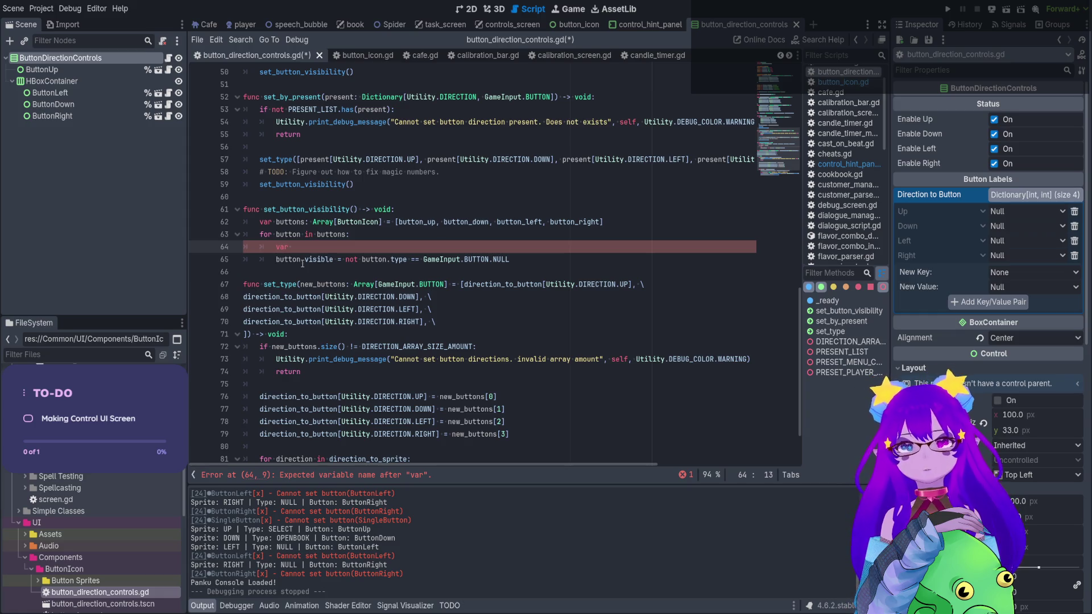
{"action": "type", "text": "utton_is_n"}
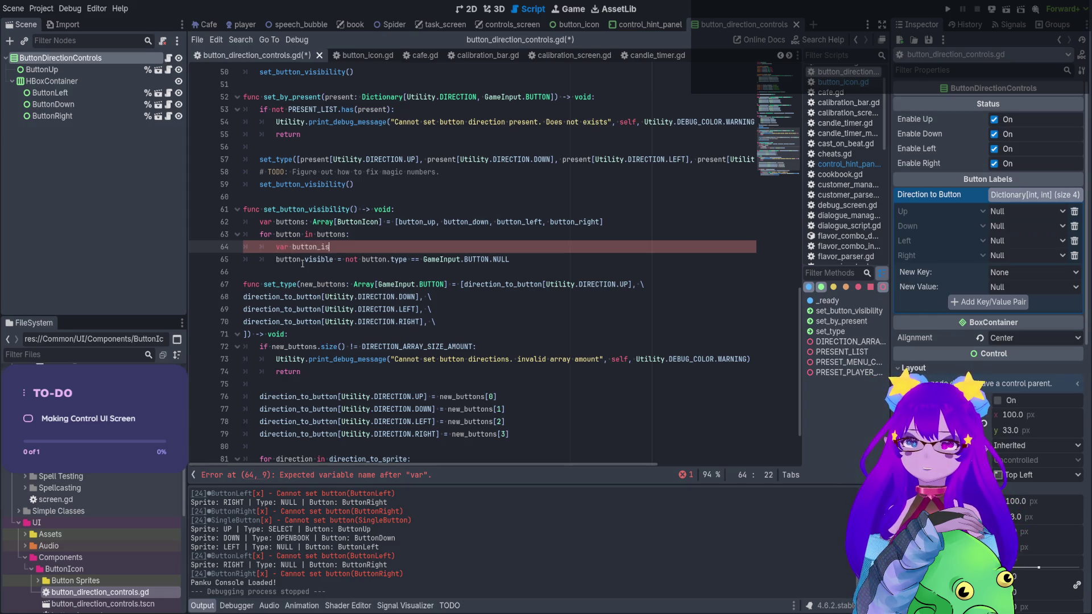
{"action": "type", "text": "ull ="}
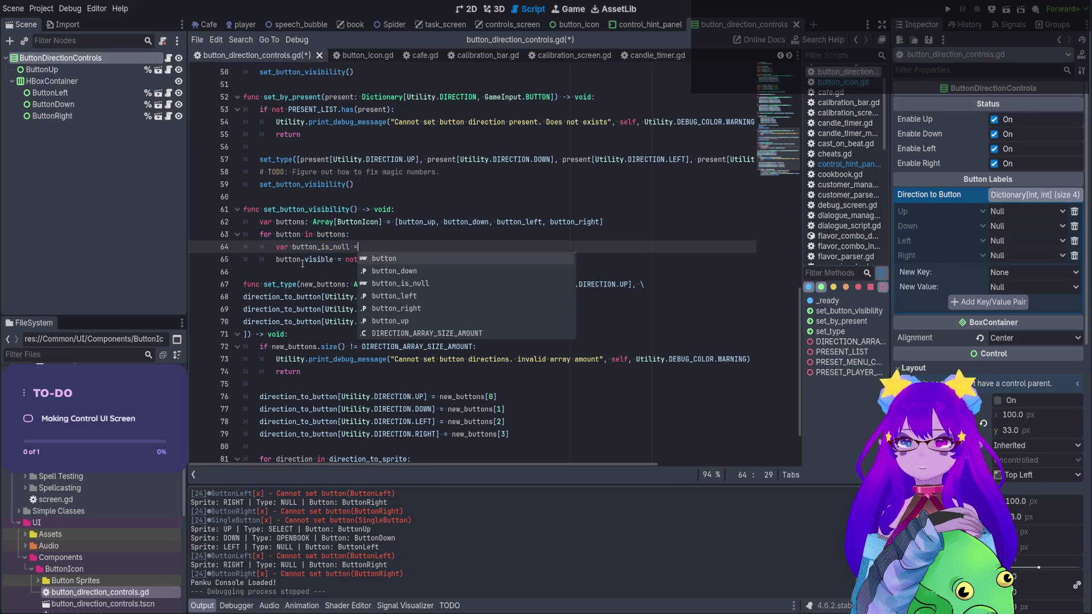
{"action": "left_click", "coordinate": [347, 264]}
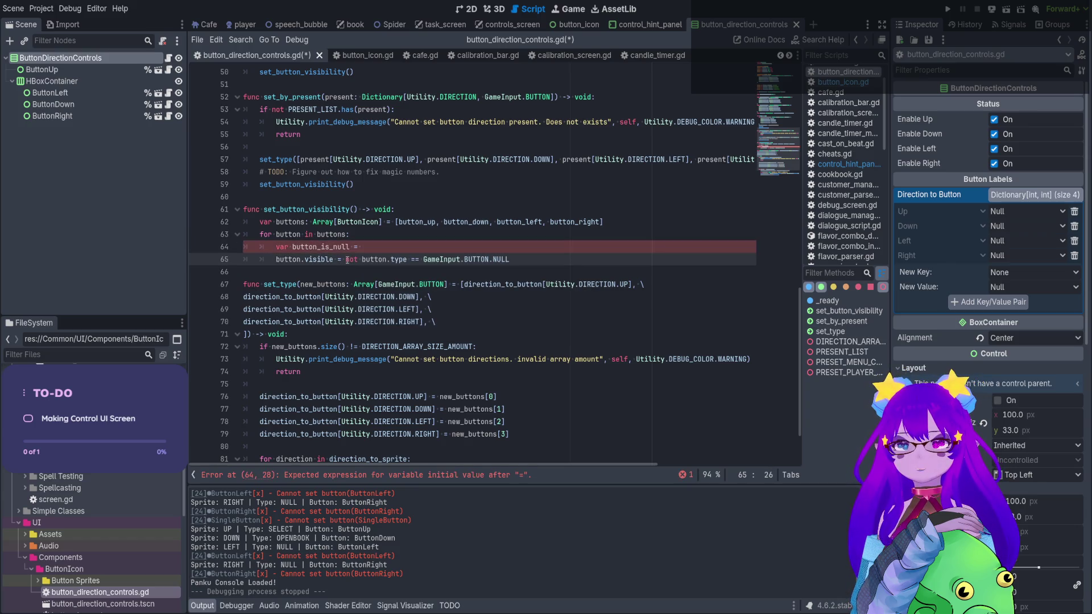
{"action": "left_click_drag", "start_coordinate": [368, 259], "coordinate": [546, 260]}
{"action": "key", "text": "ctrl+x"}
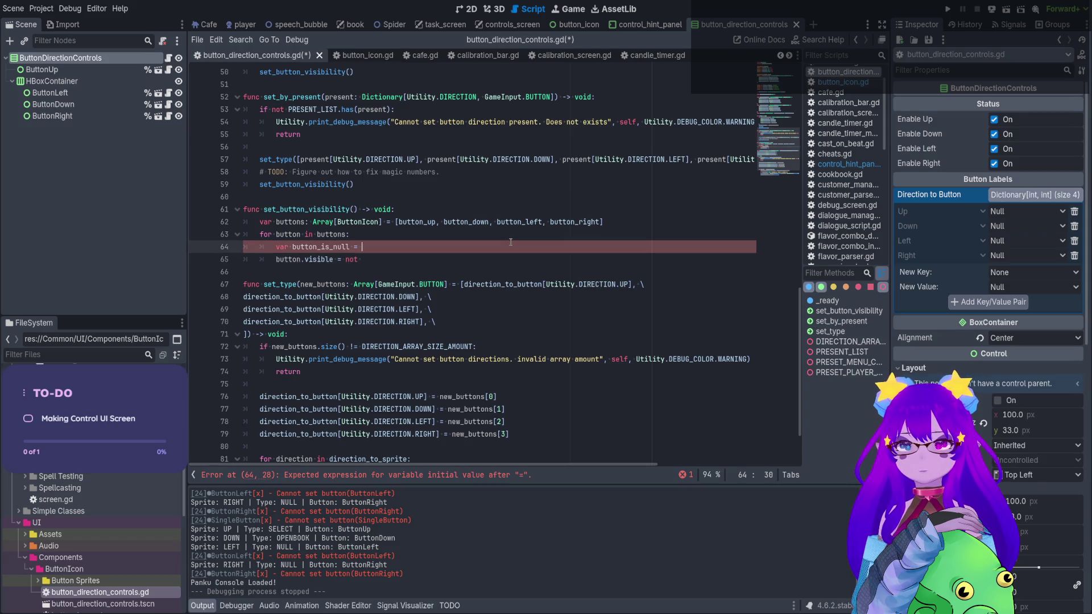
{"action": "left_click", "coordinate": [509, 246]}
{"action": "key", "text": "ctrl+v"}
Step: Change the visibility assignment to 'button.visible = not button_is_null' and remove the leftover if line
{"action": "key", "text": "Return"}
{"action": "type", "text": "if b"}
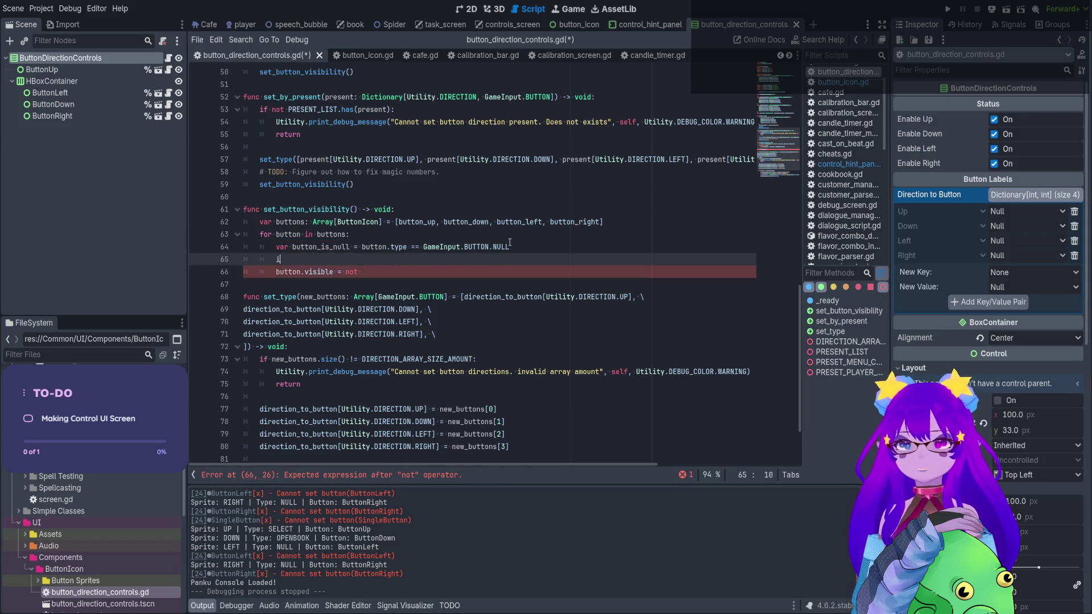
{"action": "type", "text": "utt"}
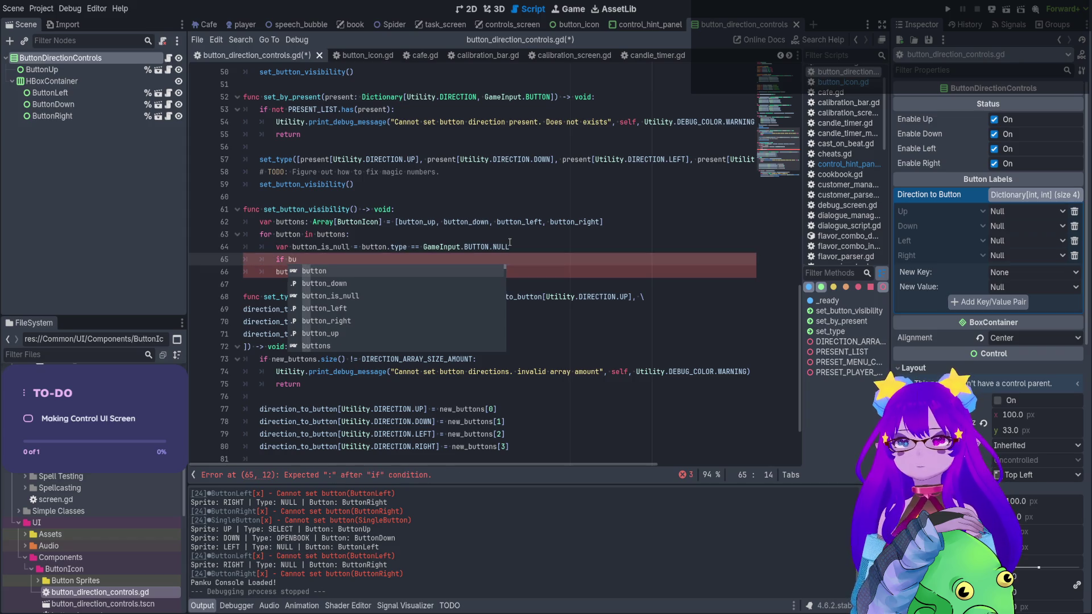
{"action": "key", "text": "Down"}
{"action": "key", "text": "Down"}
{"action": "key", "text": "Return"}
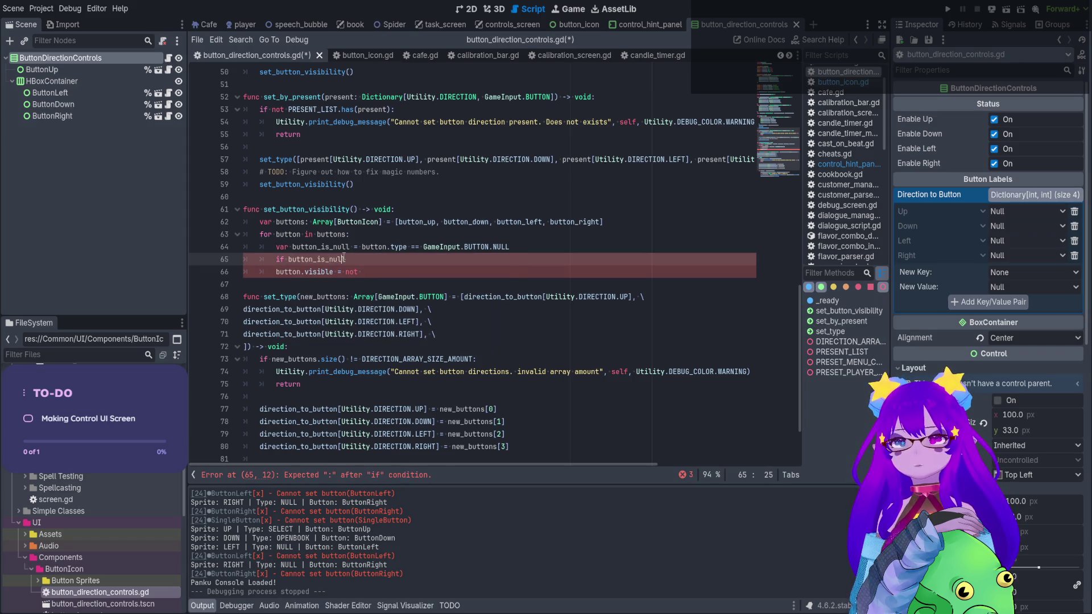
{"action": "double_click", "coordinate": [307, 258]}
{"action": "key", "text": "ctrl+x"}
{"action": "left_click", "coordinate": [371, 271]}
{"action": "key", "text": "ctrl+v"}
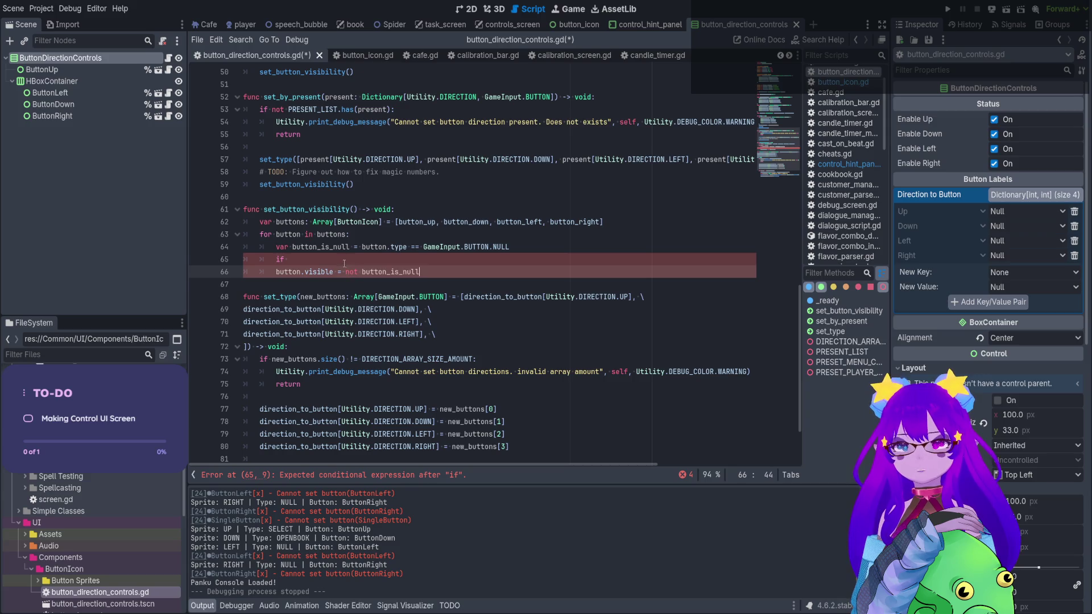
{"action": "key", "text": "Up"}
{"action": "key", "text": "ctrl+shift+k"}
Step: Save the script and switch to the control_hint_panel scene
{"action": "left_click", "coordinate": [505, 235]}
{"action": "key", "text": "ctrl+s"}
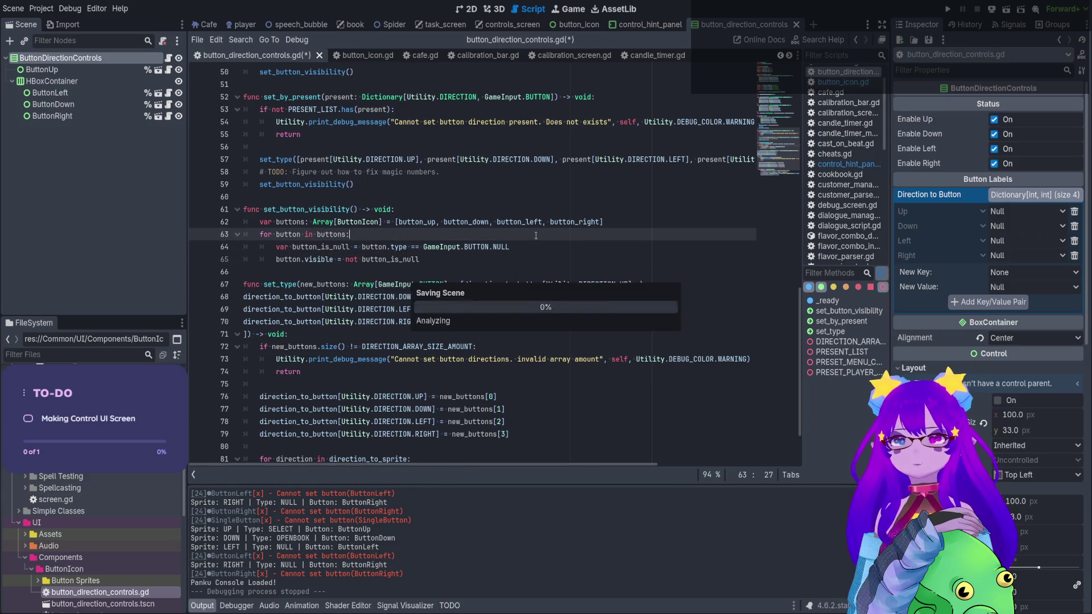
{"action": "left_click", "coordinate": [634, 25]}
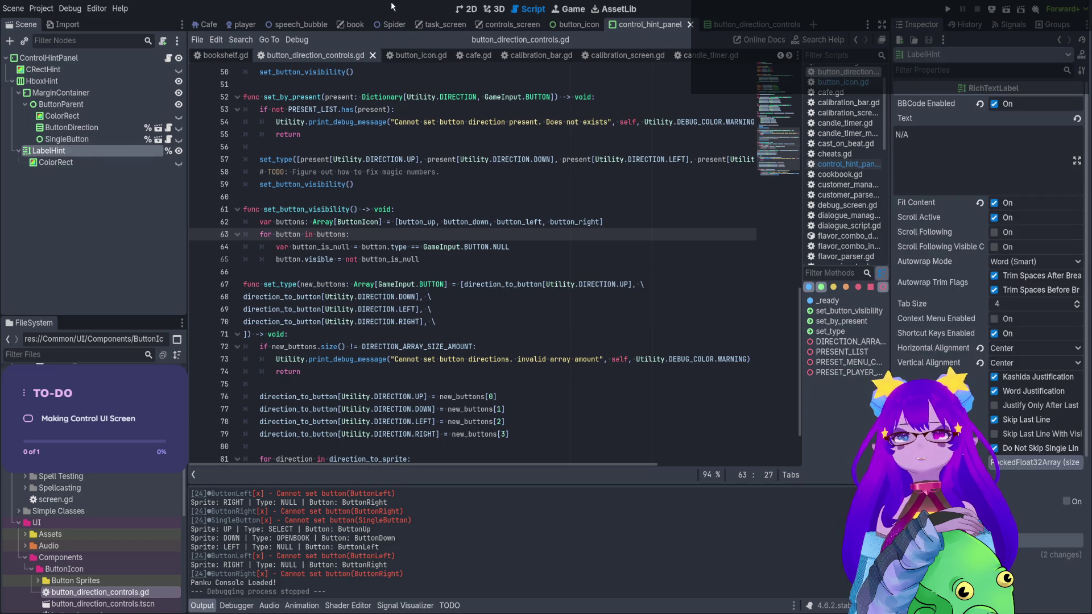
Step: Test-run the control hint panel scene from the 2D view, then stop it
{"action": "left_click", "coordinate": [471, 9]}
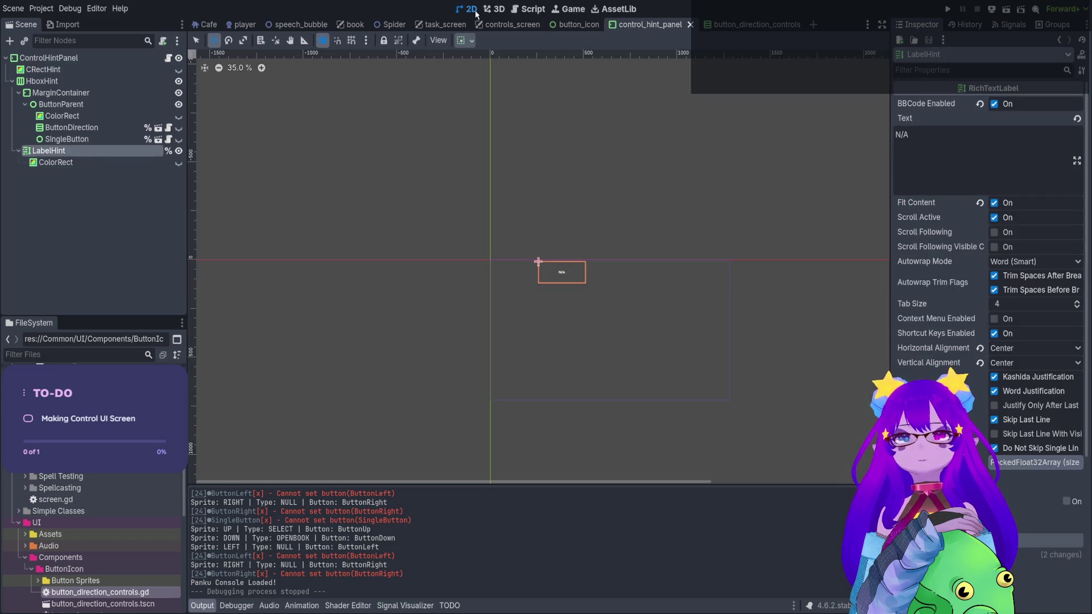
{"action": "left_click", "coordinate": [1006, 9]}
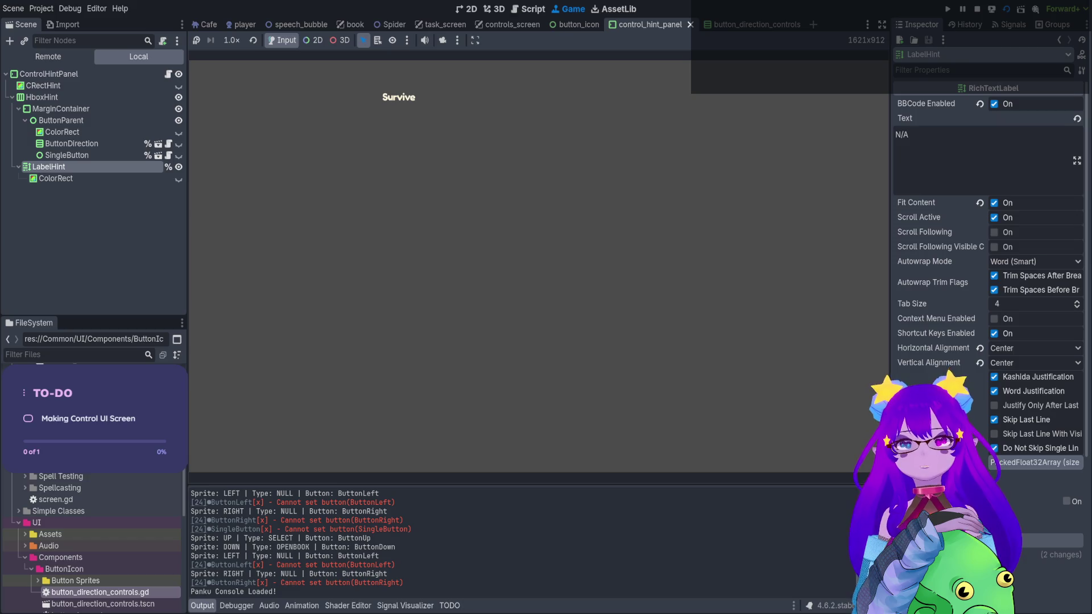
{"action": "left_click", "coordinate": [976, 9]}
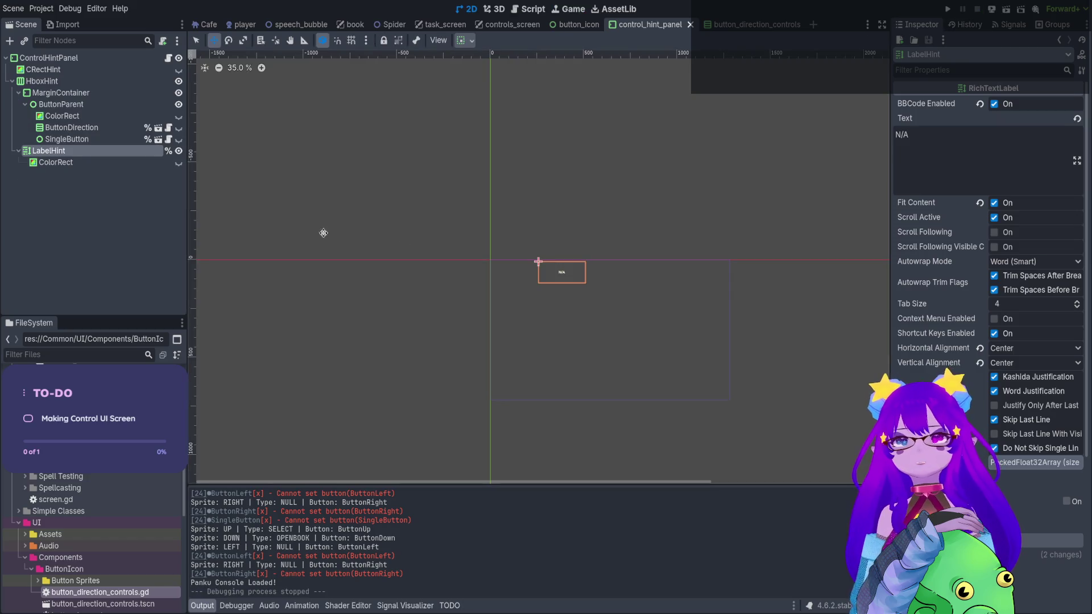
Step: Go back to the button_direction_controls scene and open its script
{"action": "left_click", "coordinate": [170, 59]}
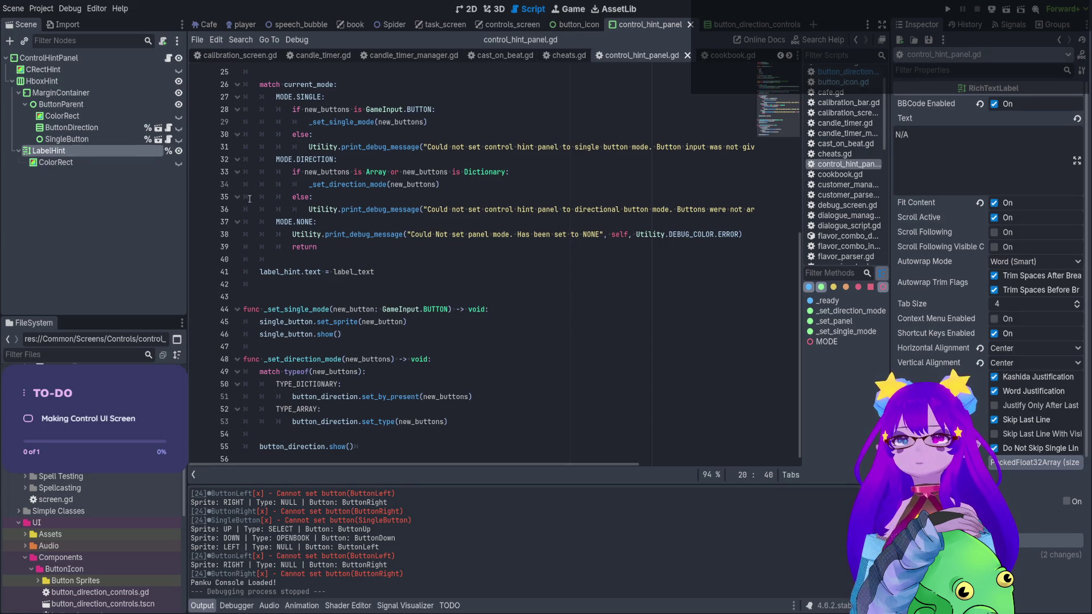
{"action": "scroll", "coordinate": [249, 199], "scroll_direction": "up", "scroll_amount": 5}
{"action": "left_click", "coordinate": [158, 128]}
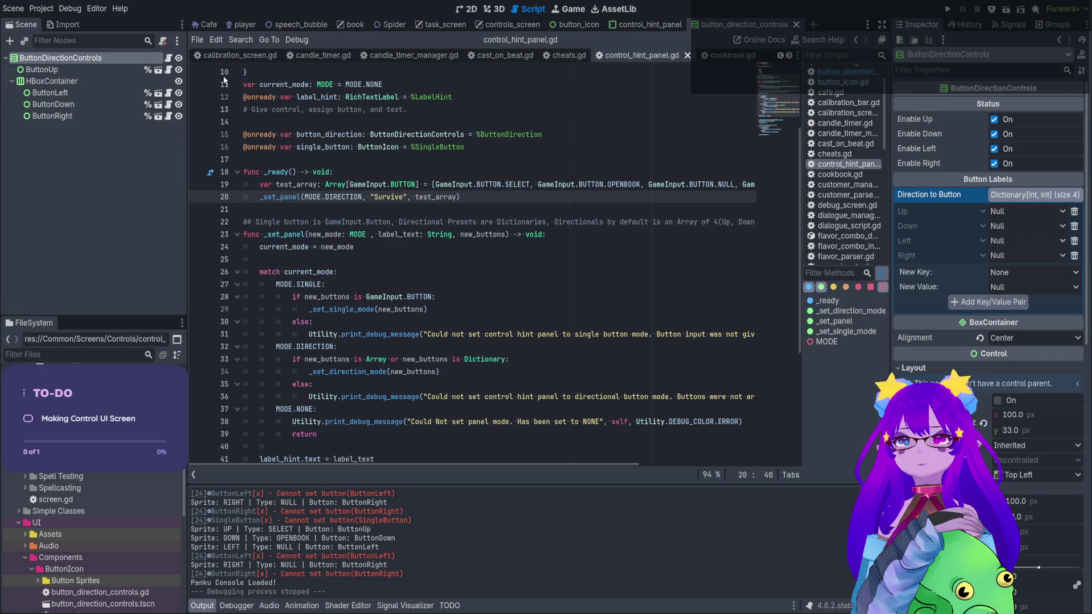
{"action": "left_click", "coordinate": [171, 59]}
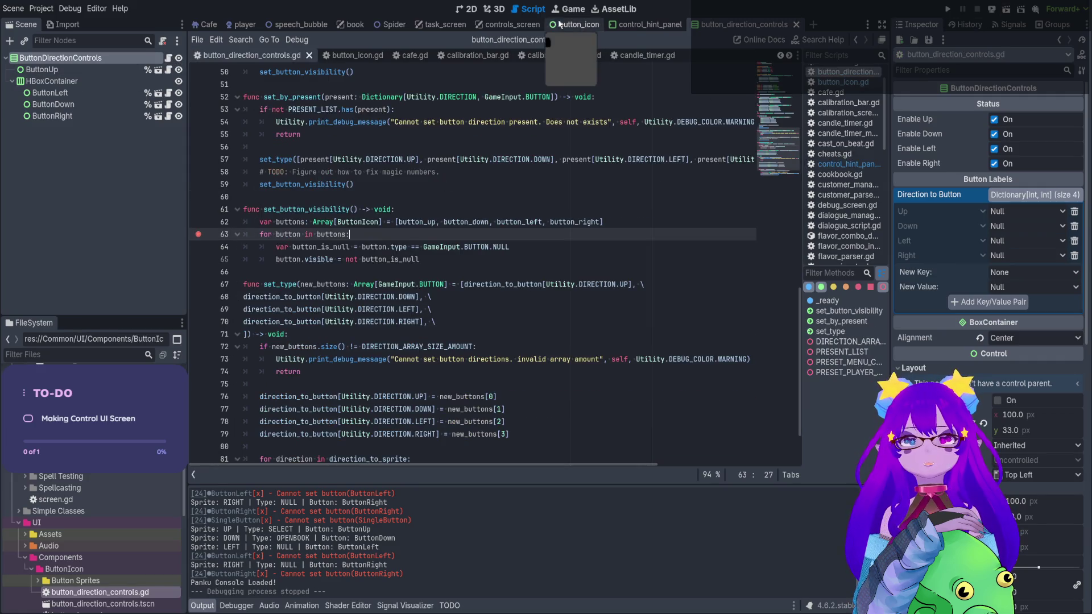
Step: Bring the controls into view, then run control_hint_panel so it pauses at the line 63 breakpoint
{"action": "left_click", "coordinate": [470, 10]}
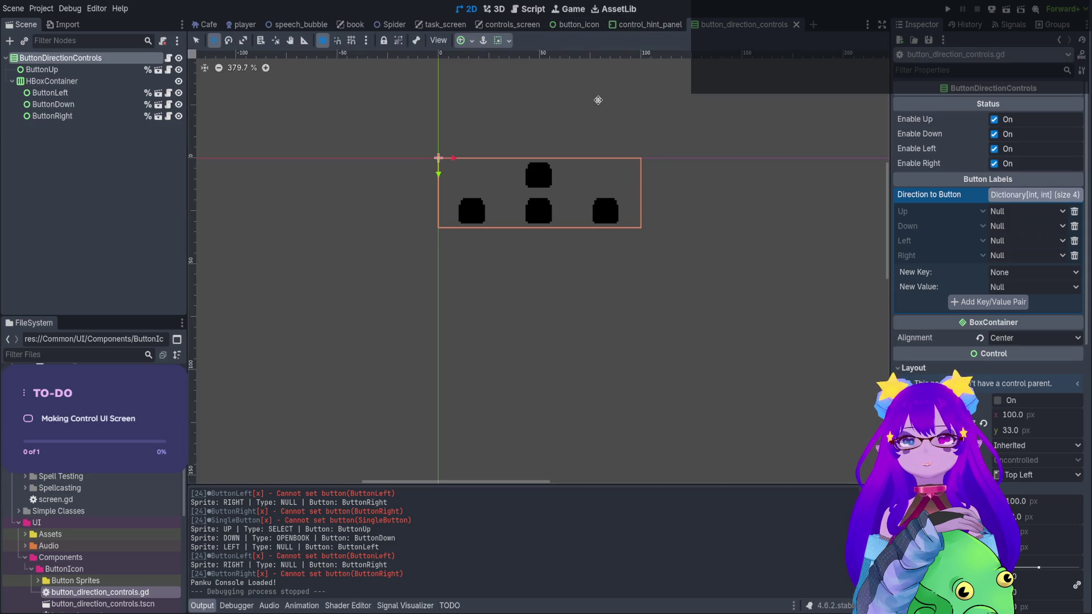
{"action": "scroll", "coordinate": [690, 144], "scroll_direction": "down", "scroll_amount": 3}
{"action": "scroll", "coordinate": [436, 126], "scroll_direction": "down", "scroll_amount": 4}
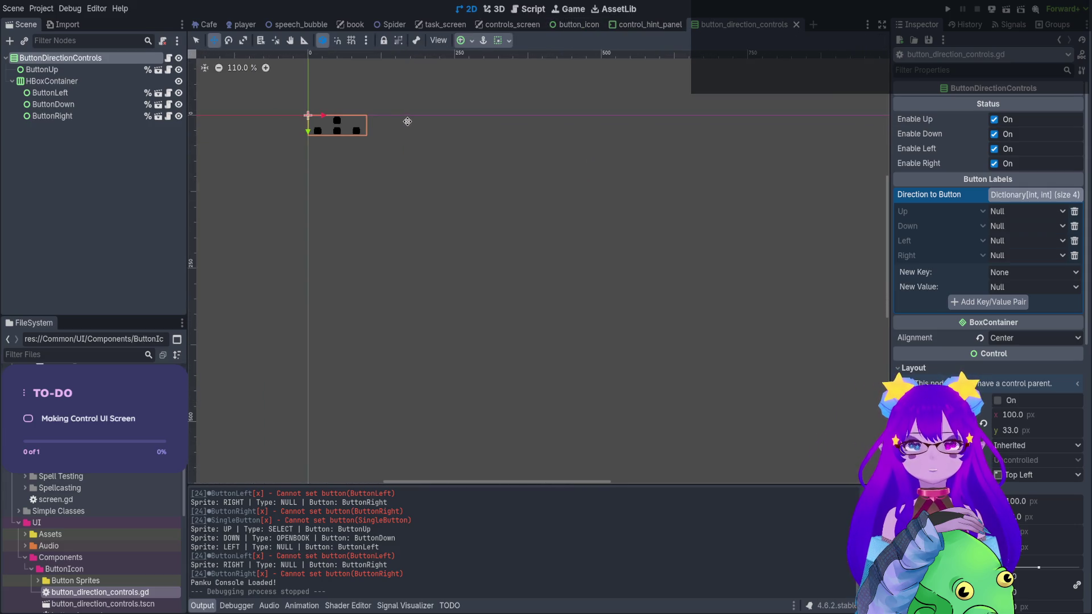
{"action": "left_click_drag", "start_coordinate": [489, 123], "coordinate": [404, 122]}
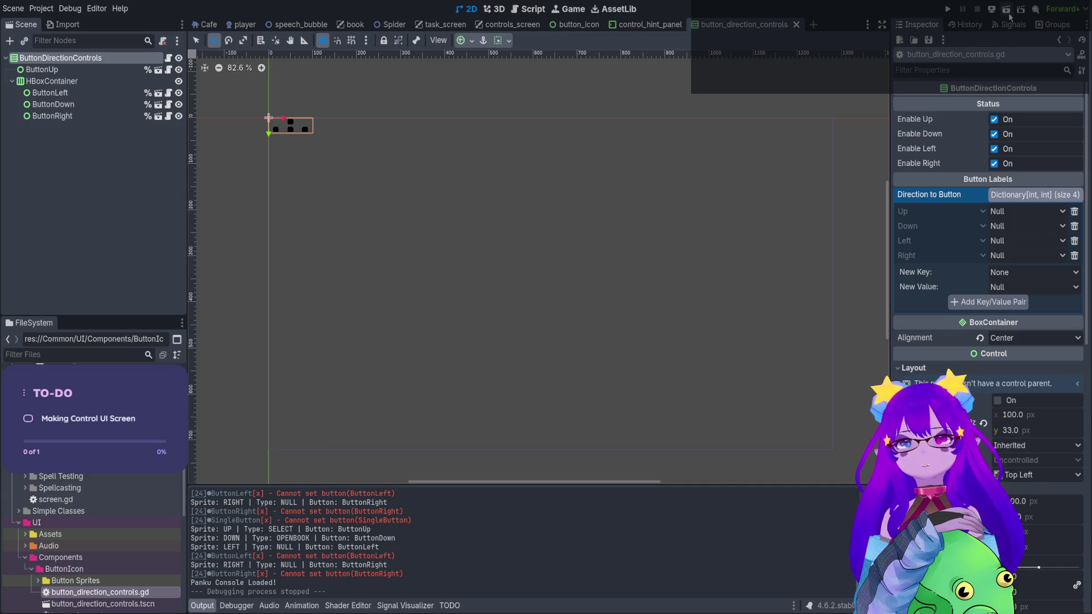
{"action": "left_click", "coordinate": [508, 24]}
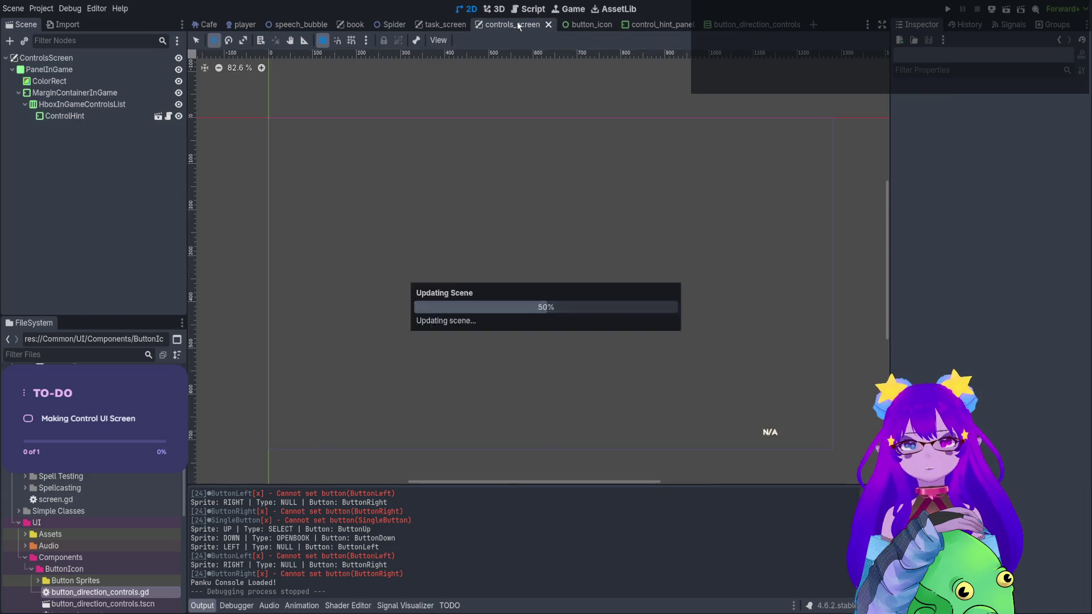
{"action": "left_click", "coordinate": [594, 27]}
{"action": "left_click", "coordinate": [648, 25]}
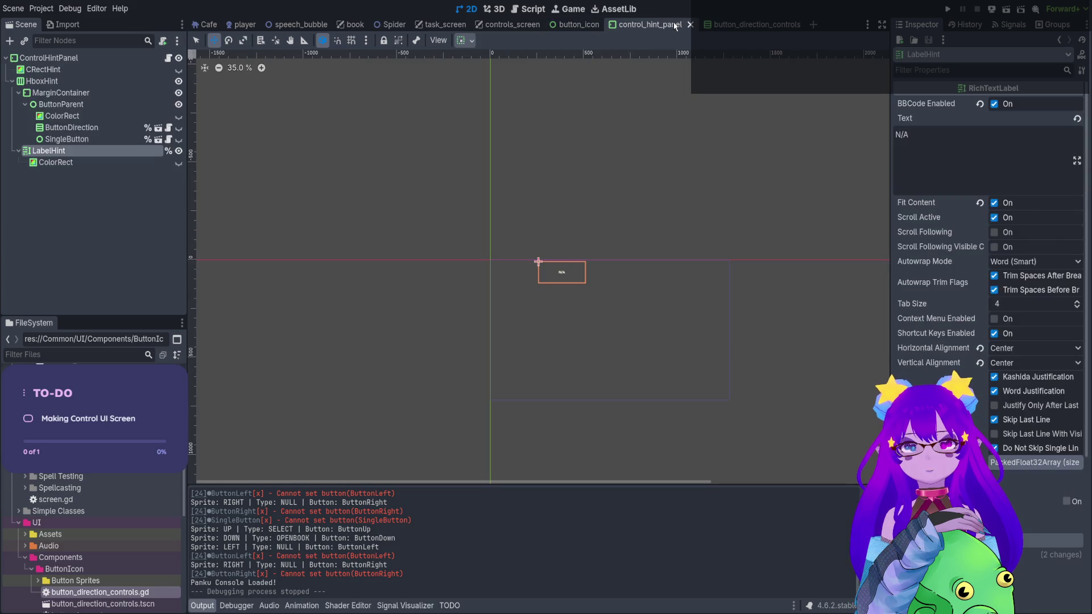
{"action": "left_click", "coordinate": [1005, 10]}
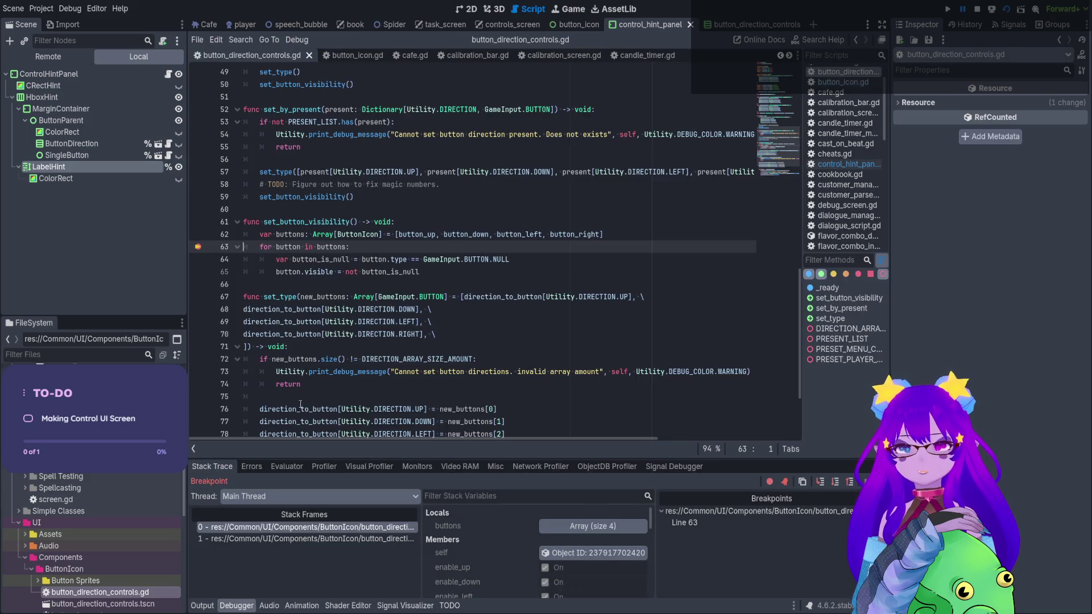
Step: Enlarge the debugger and inspect the first, third and fourth buttons in the buttons array
{"action": "left_click", "coordinate": [600, 525]}
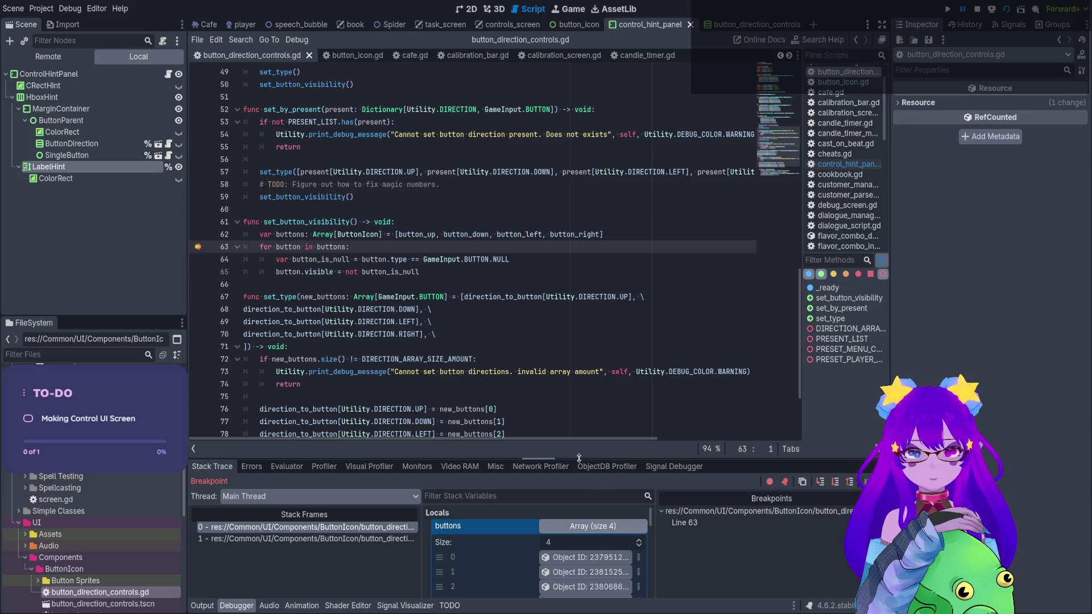
{"action": "left_click_drag", "start_coordinate": [575, 458], "coordinate": [578, 300]}
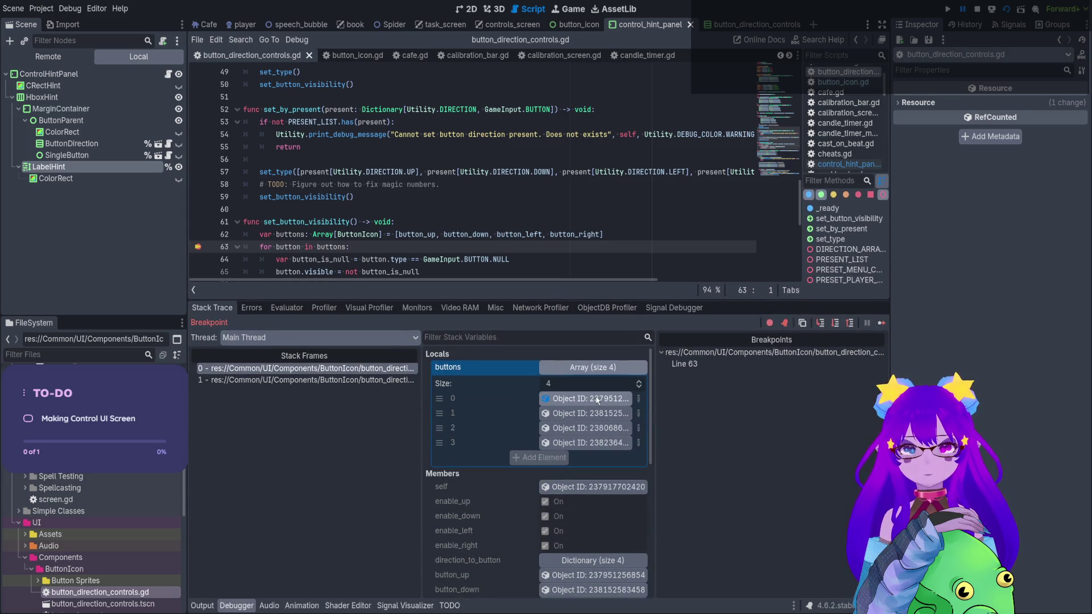
{"action": "left_click", "coordinate": [597, 400]}
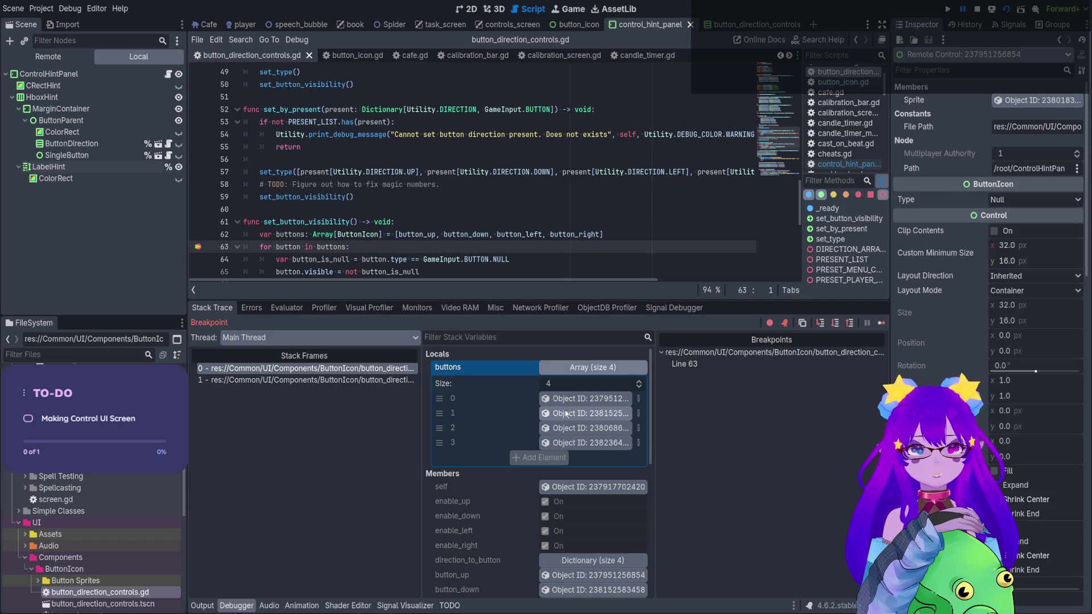
{"action": "left_click", "coordinate": [596, 428]}
{"action": "left_click", "coordinate": [600, 443]}
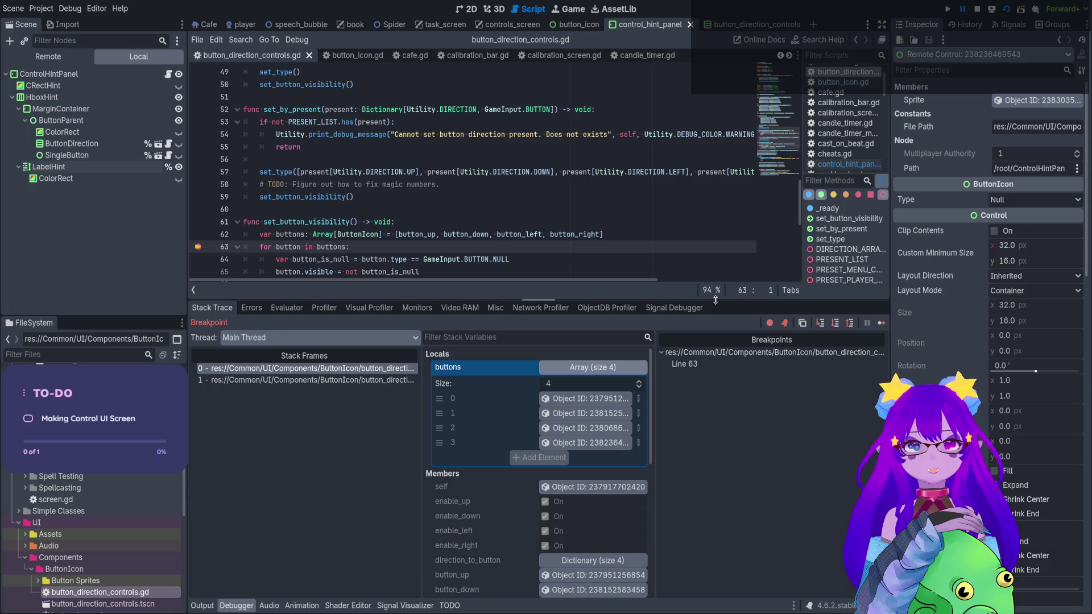
Step: Shrink the debugger back and remove the breakpoint on line 63
{"action": "left_click_drag", "start_coordinate": [715, 300], "coordinate": [715, 460]}
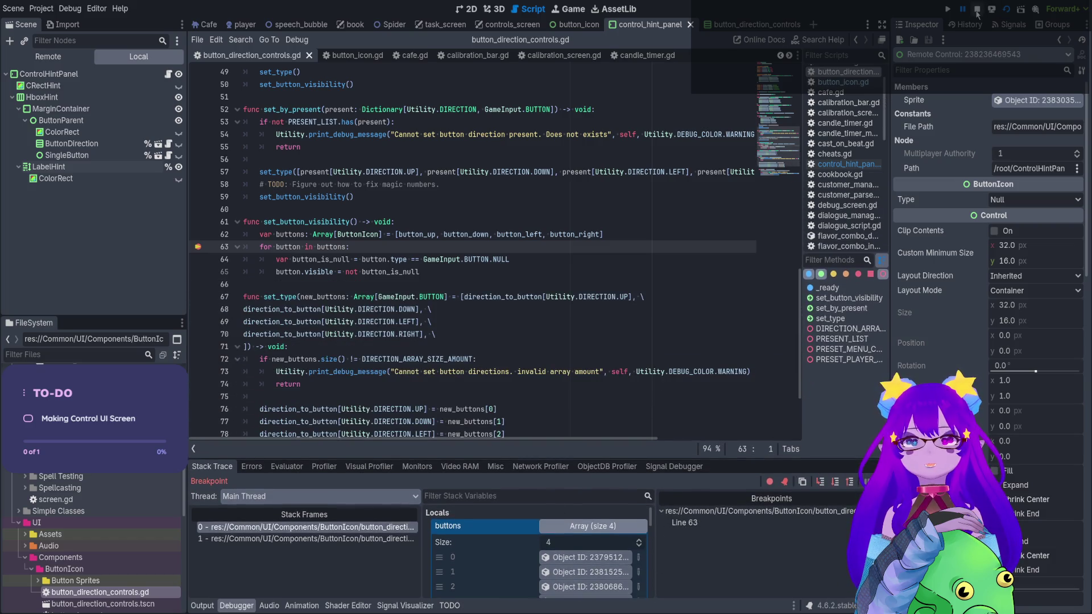
{"action": "left_click_drag", "start_coordinate": [356, 224], "coordinate": [265, 216]}
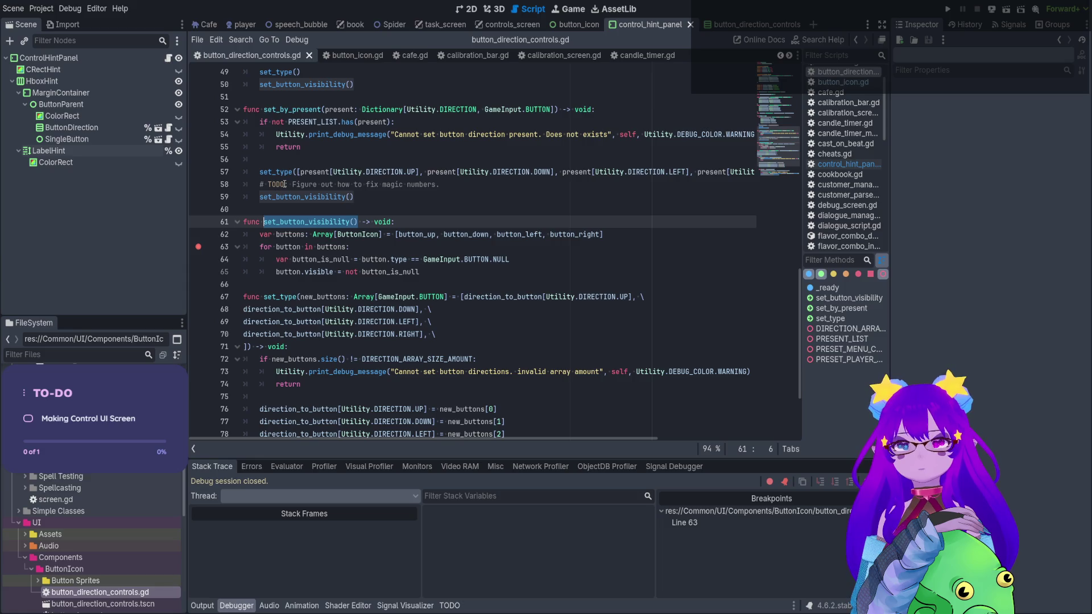
{"action": "left_click", "coordinate": [199, 247]}
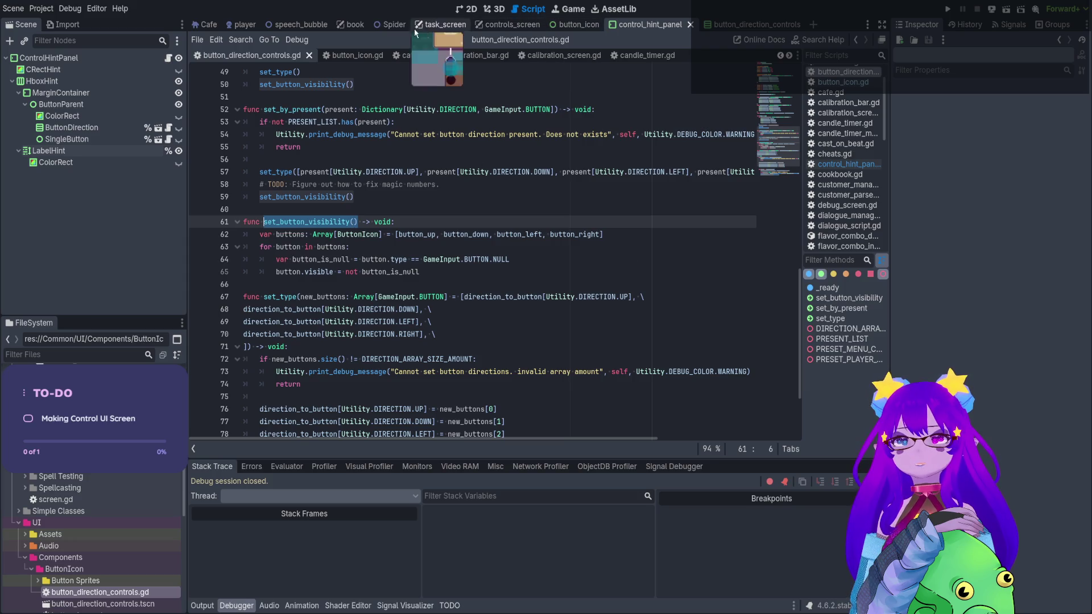
Step: Open the ControlHint node's script, control_hint_panel.gd, from the controls_screen scene
{"action": "scroll", "coordinate": [311, 126], "scroll_direction": "up", "scroll_amount": 6}
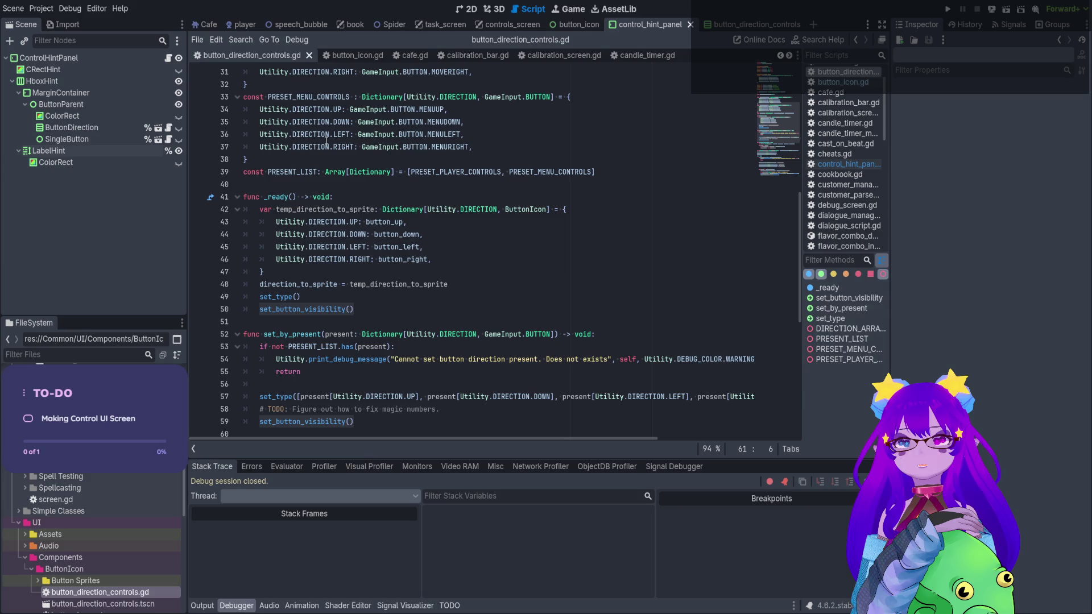
{"action": "left_click", "coordinate": [445, 25]}
{"action": "left_click", "coordinate": [509, 24]}
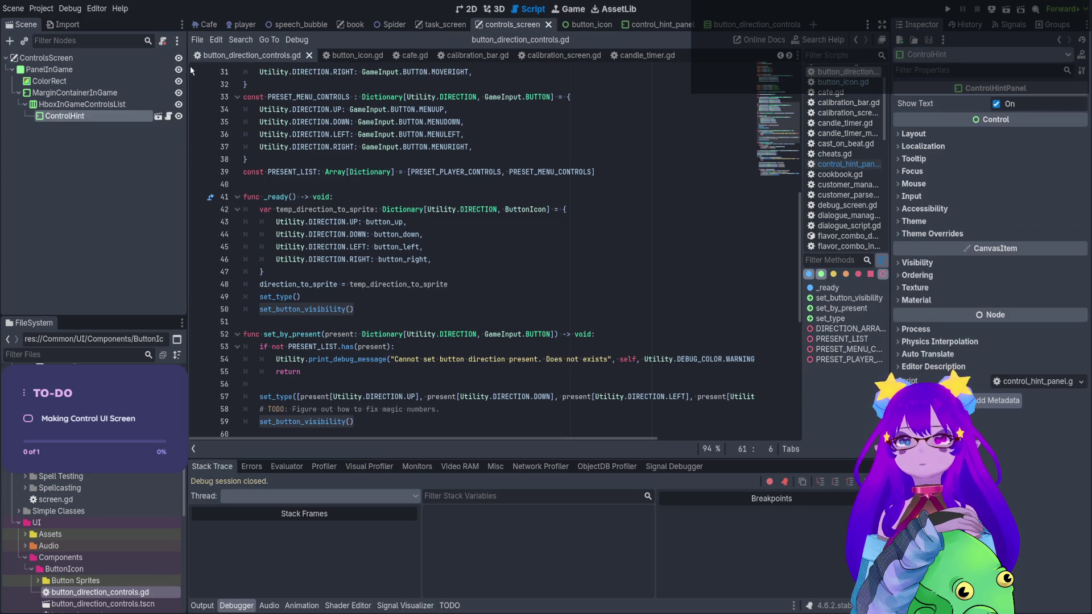
{"action": "left_click", "coordinate": [169, 118]}
{"action": "scroll", "coordinate": [398, 255], "scroll_direction": "up", "scroll_amount": 3}
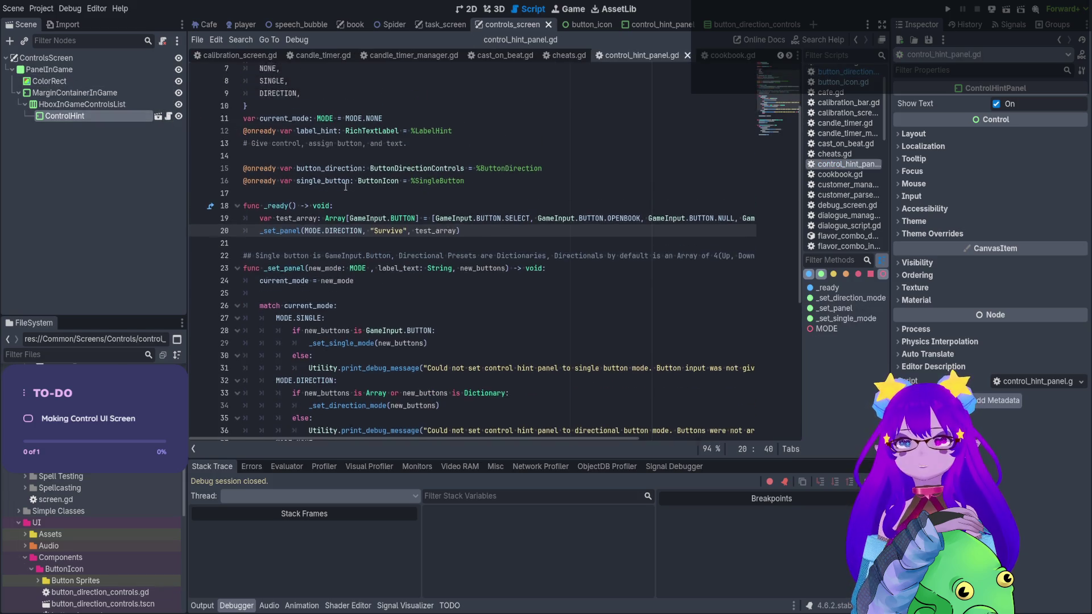
Step: Try a set_button_visibility() call after _set_panel in _ready, then delete it again
{"action": "left_click", "coordinate": [464, 309]}
{"action": "key", "text": "Return"}
{"action": "type", "text": "set_button_visibility()"}
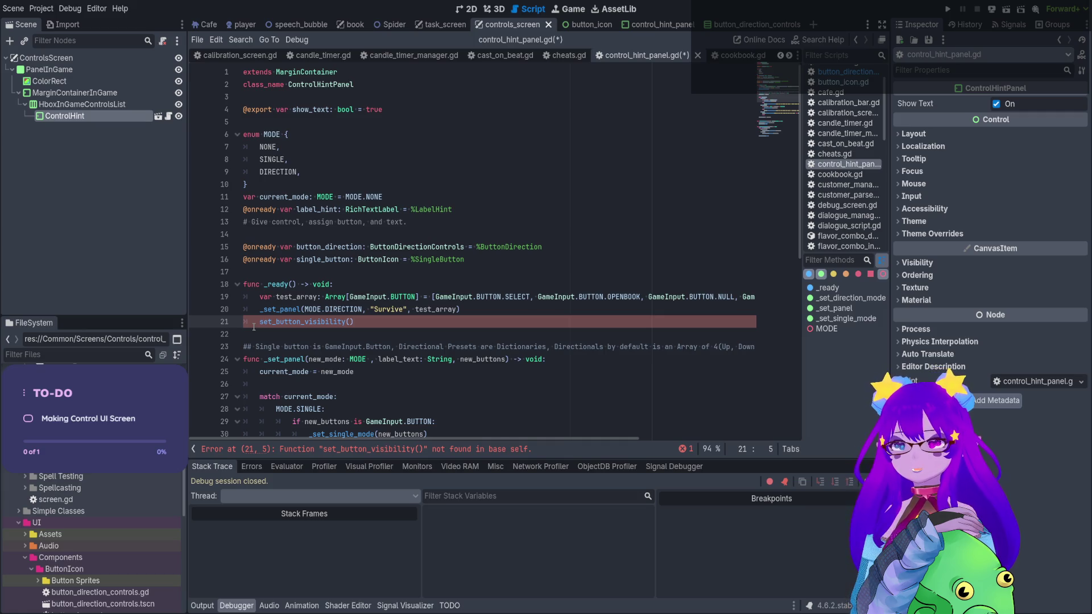
{"action": "scroll", "coordinate": [253, 327], "scroll_direction": "down", "scroll_amount": 5}
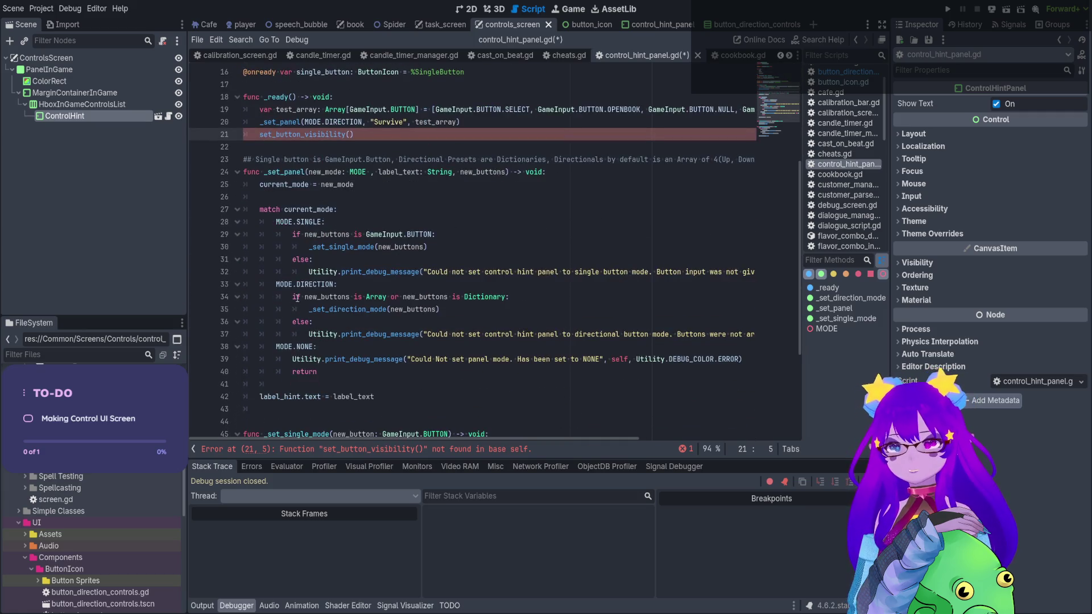
{"action": "key", "text": "shift+End"}
{"action": "key", "text": "Delete"}
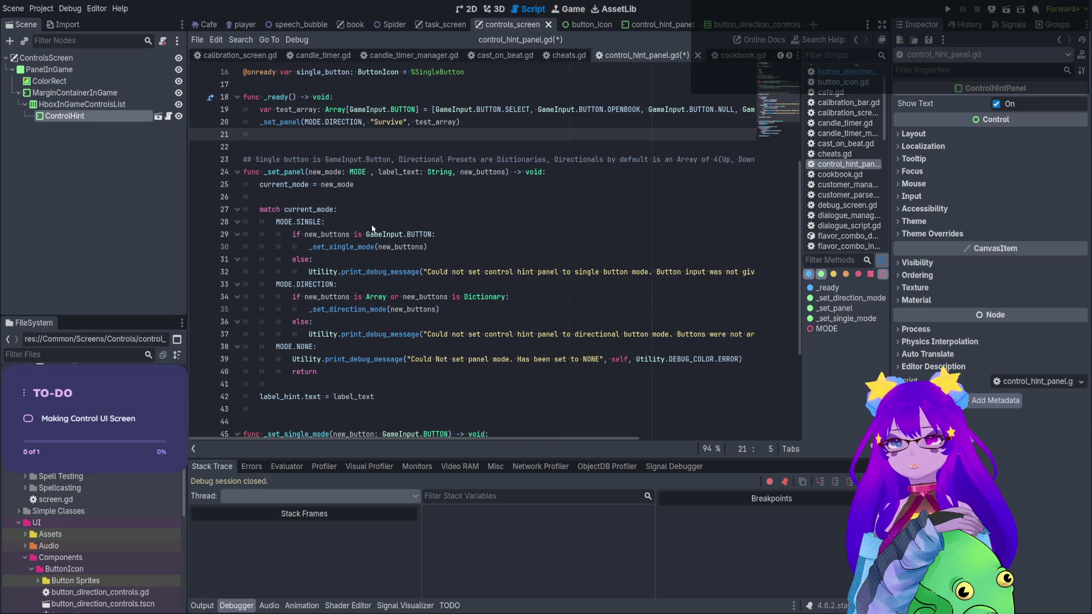
{"action": "key", "text": "BackSpace"}
Step: Type button_direction.set_button_visibility() below the show() call in _set_direction_mode
{"action": "scroll", "coordinate": [398, 239], "scroll_direction": "down", "scroll_amount": 4}
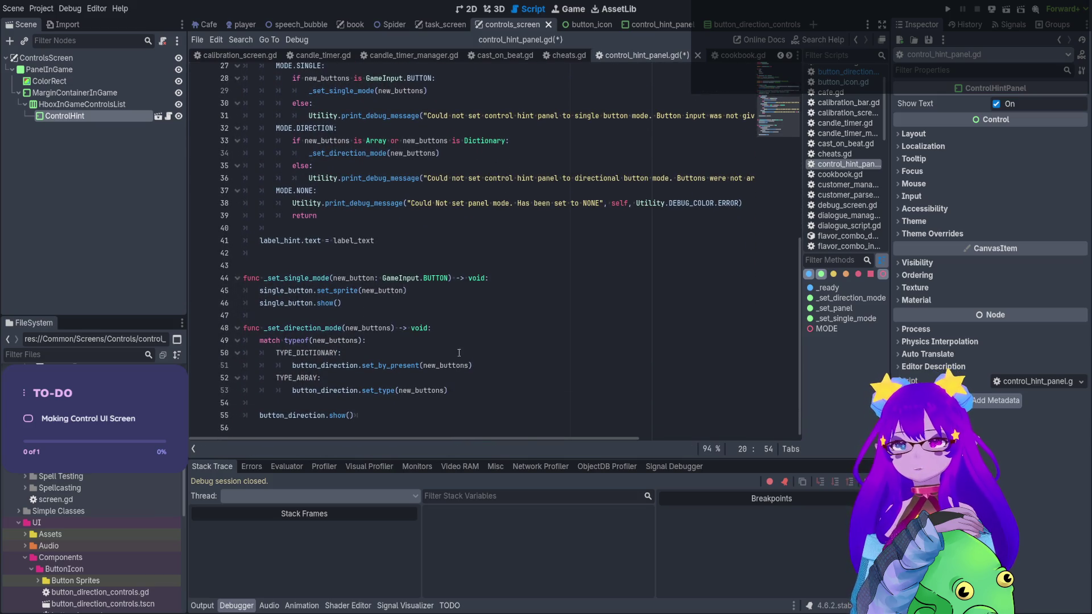
{"action": "left_click", "coordinate": [476, 394]}
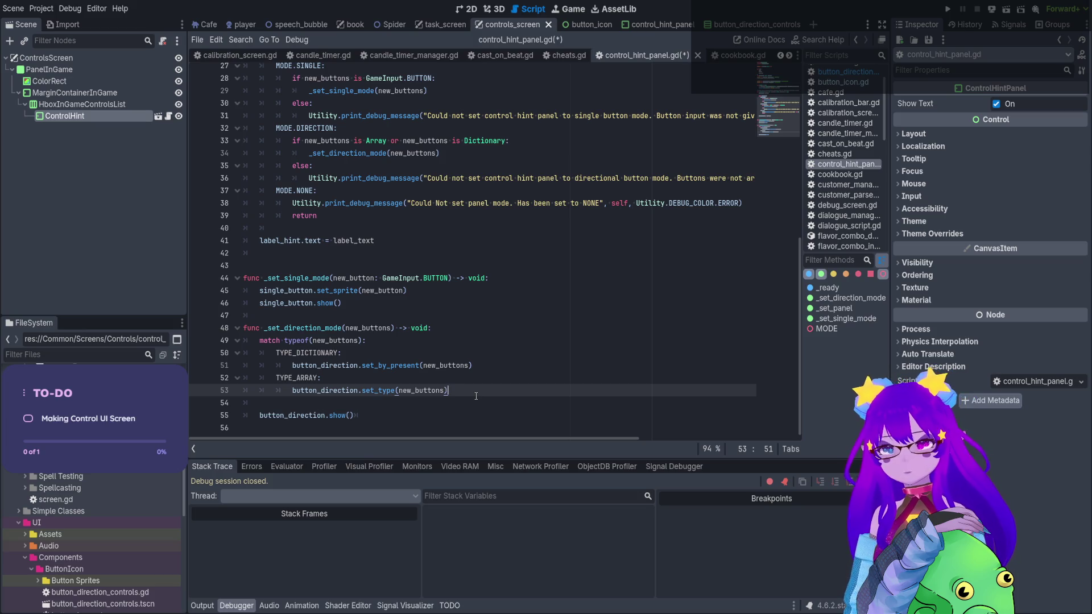
{"action": "left_click", "coordinate": [449, 407]}
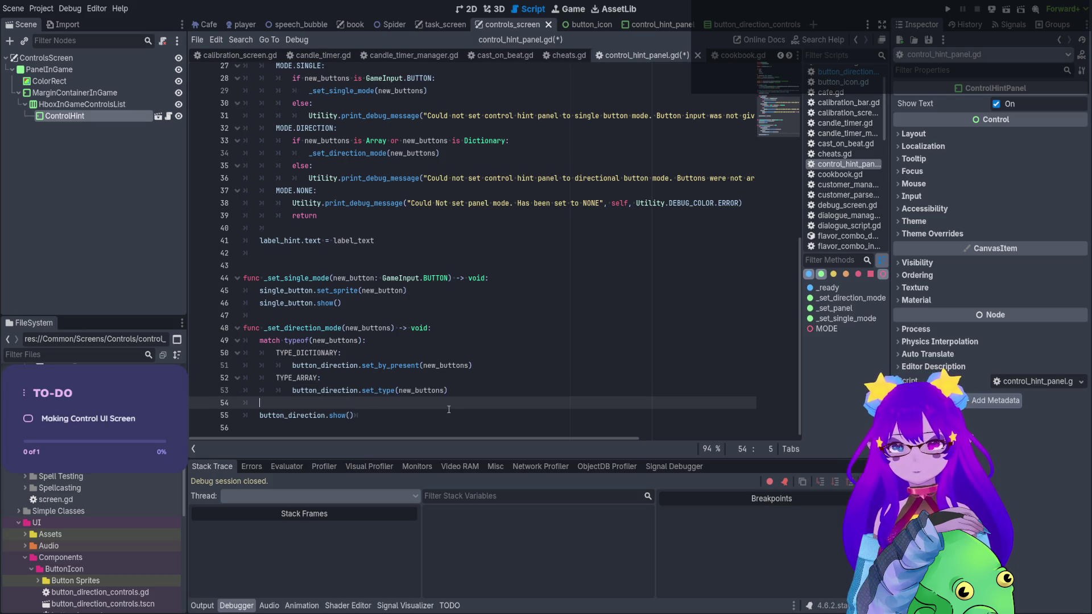
{"action": "key", "text": "Down"}
{"action": "key", "text": "Down"}
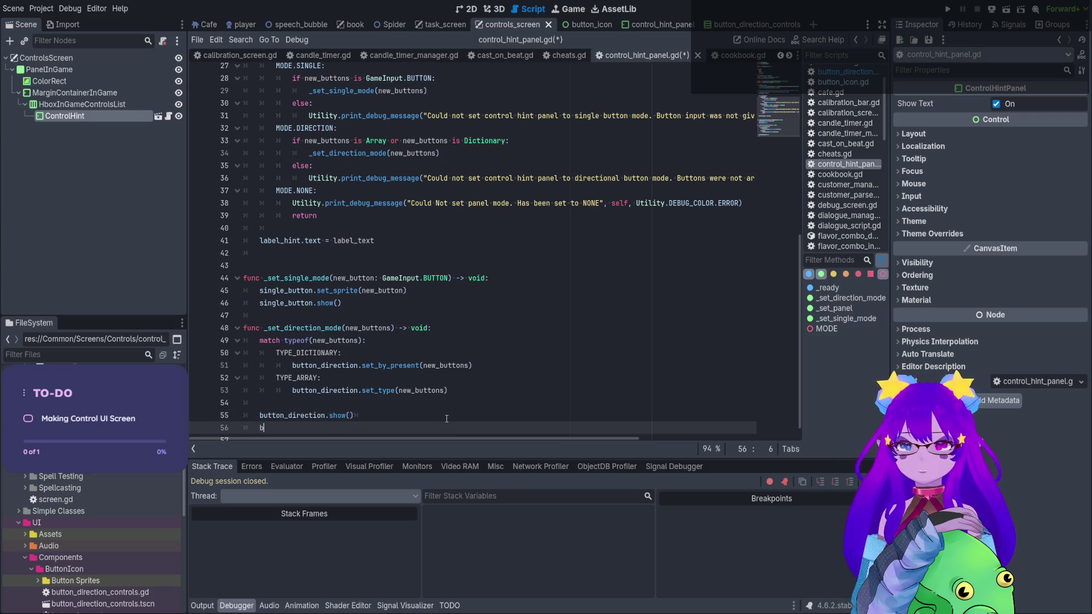
{"action": "type", "text": "utton_direction."}
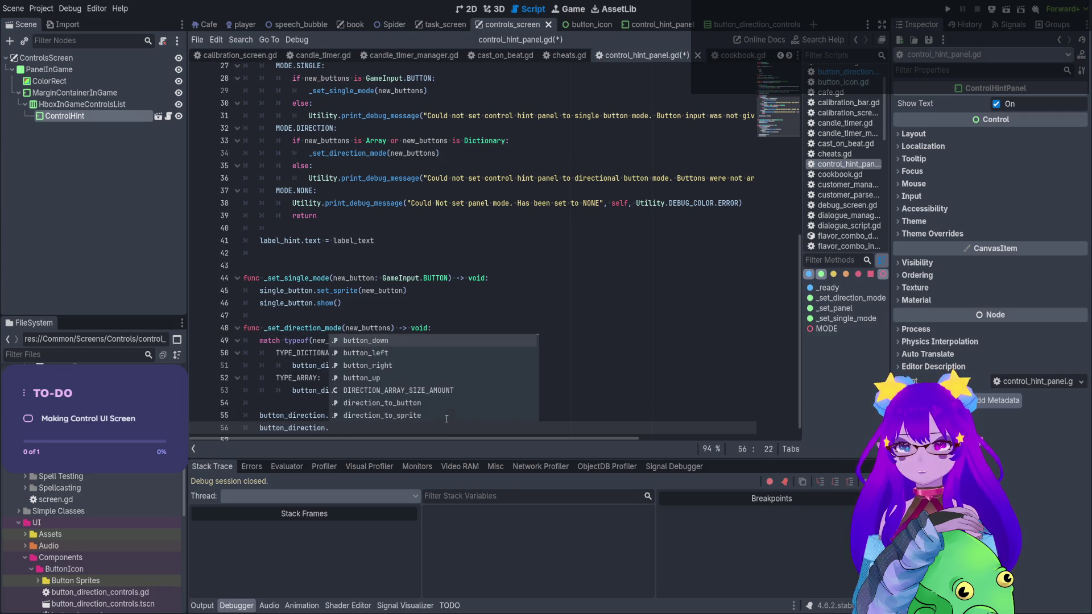
{"action": "type", "text": "set_button_visibility()"}
{"action": "key", "text": "Escape"}
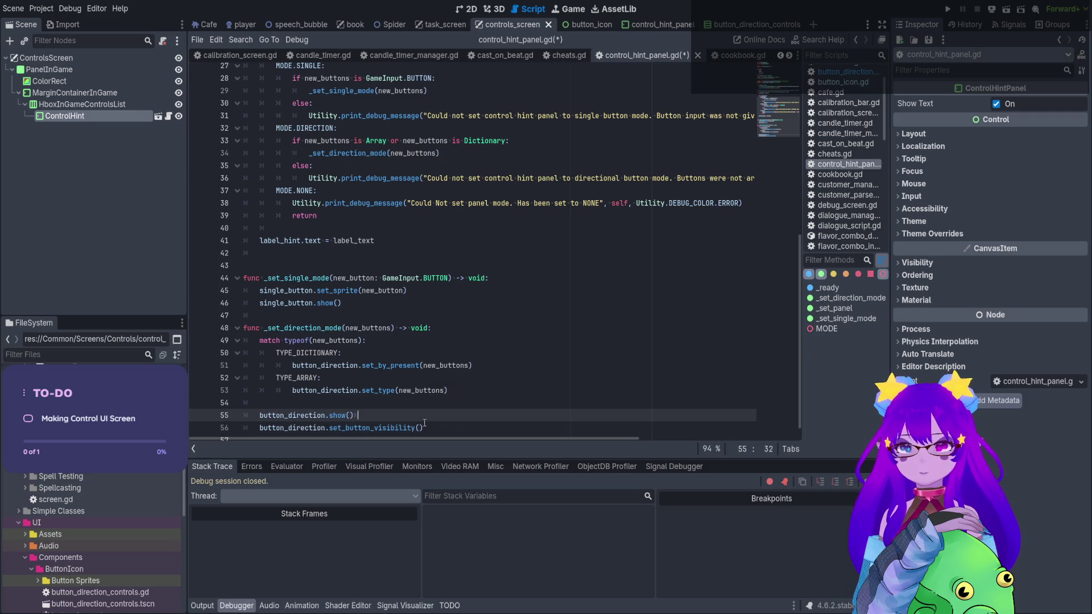
Step: Move the visibility call above button_direction.show() and remove the trailing empty line
{"action": "left_click_drag", "start_coordinate": [423, 427], "coordinate": [243, 427]}
{"action": "key", "text": "BackSpace"}
{"action": "left_click", "coordinate": [252, 410]}
{"action": "key", "text": "Return"}
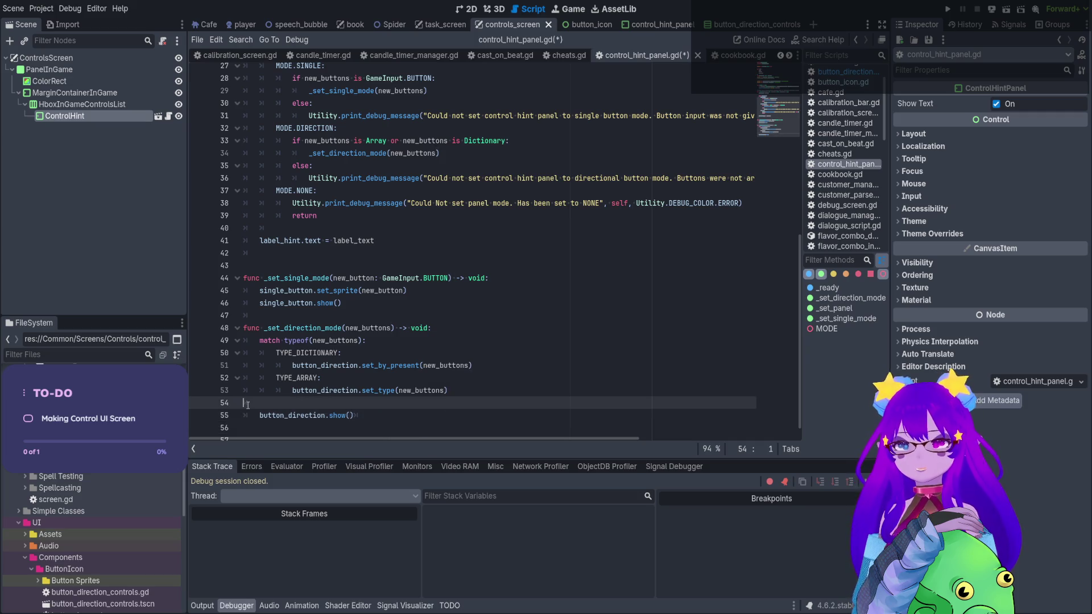
{"action": "key", "text": "Up"}
{"action": "type", "text": "button_direction.set_button_visibility()"}
{"action": "left_click", "coordinate": [278, 427]}
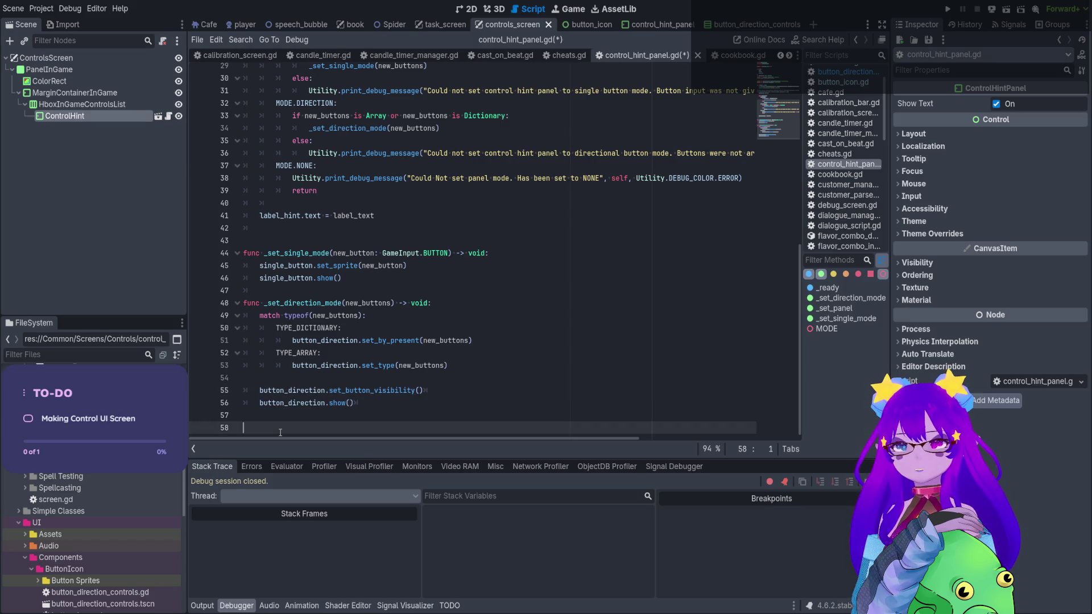
{"action": "key", "text": "BackSpace"}
{"action": "key", "text": "BackSpace"}
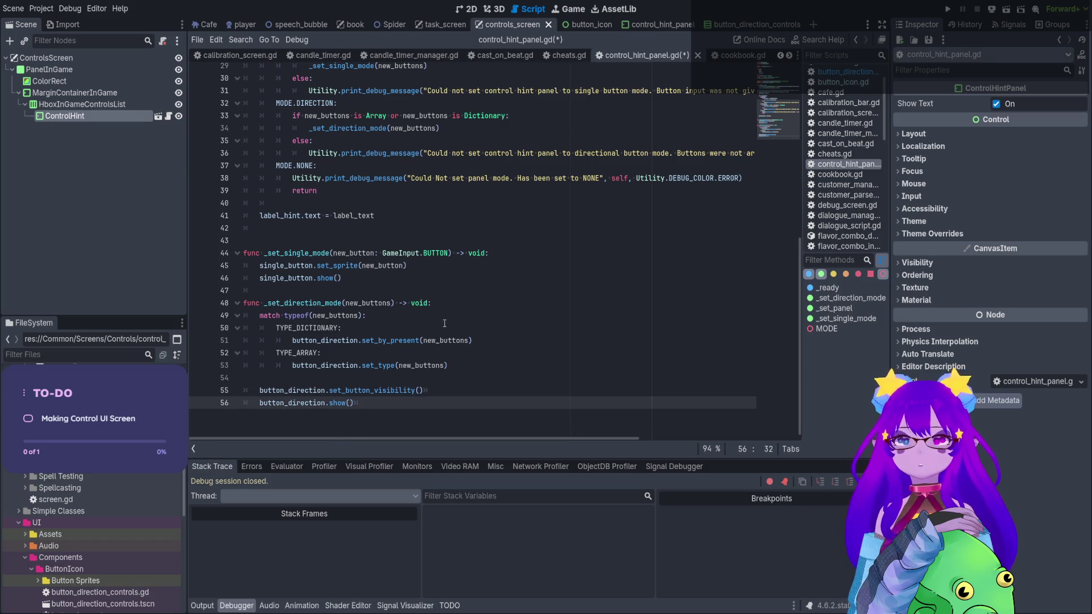
Step: Save control_hint_panel.gd and run the controls screen scene with F6
{"action": "key", "text": "ctrl+s"}
{"action": "mouse_move", "coordinate": [645, 26]}
{"action": "key", "text": "F6"}
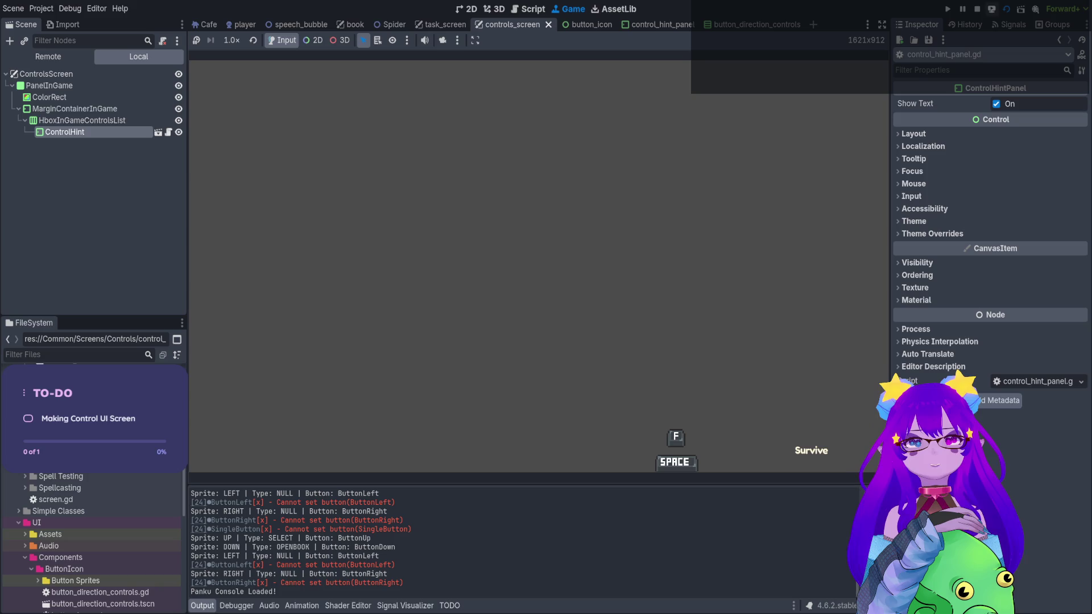
Step: Stop the controls screen test run with F8 and save the scene and script
{"action": "key", "text": "F8"}
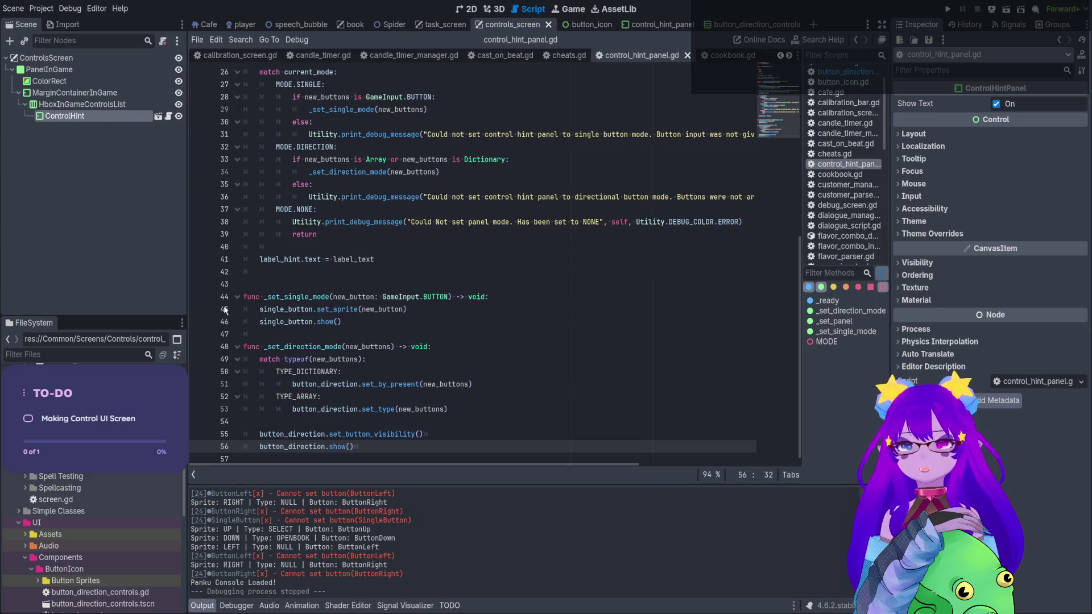
{"action": "scroll", "coordinate": [251, 455], "scroll_direction": "down", "scroll_amount": 1}
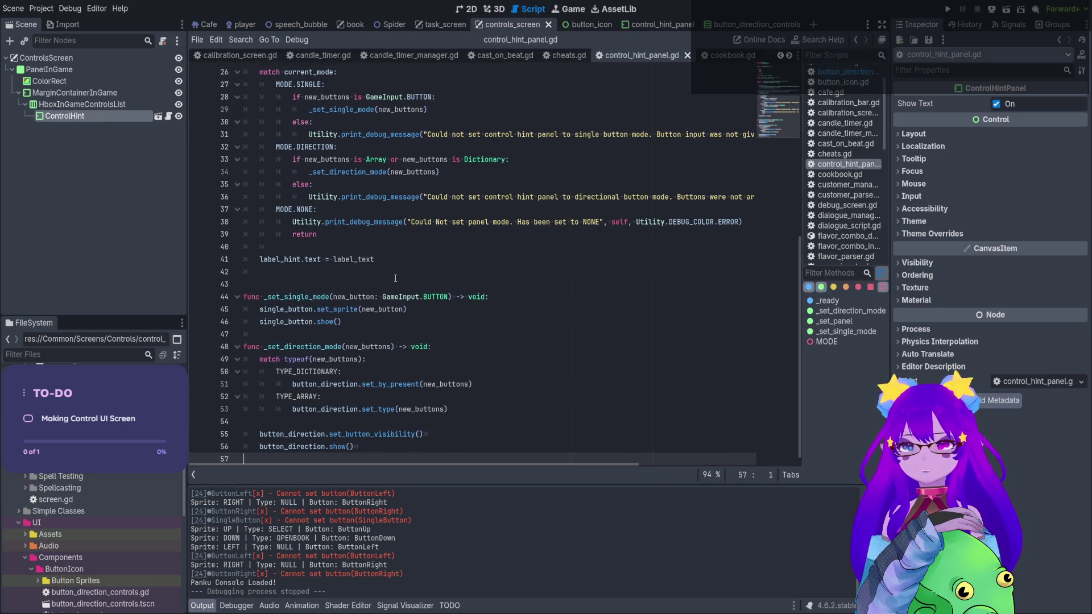
{"action": "key", "text": "ctrl+s"}
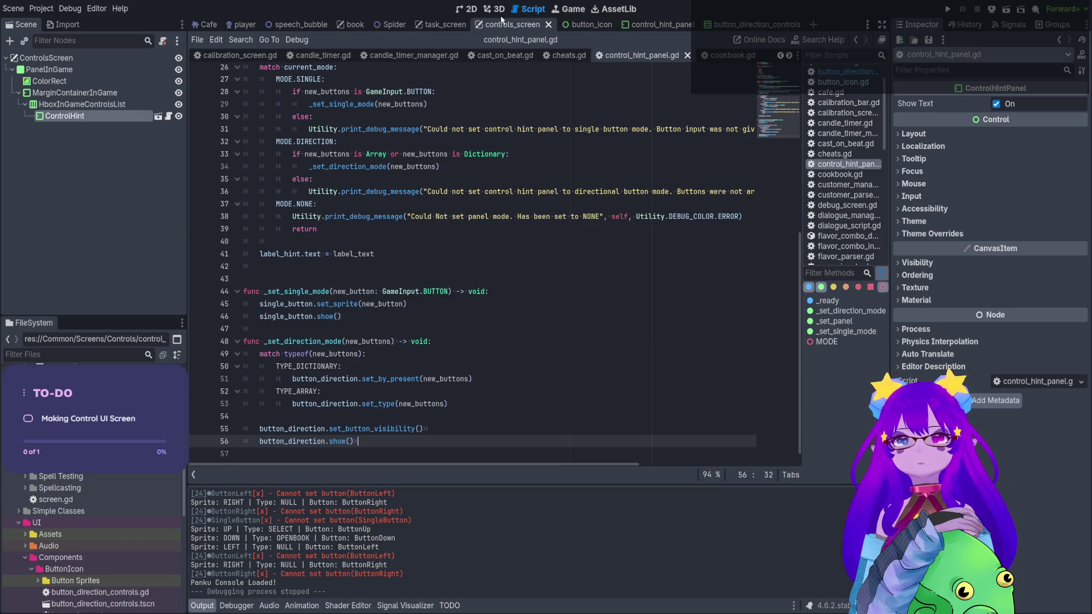
{"action": "scroll", "coordinate": [367, 182], "scroll_direction": "up", "scroll_amount": 5}
{"action": "scroll", "coordinate": [367, 182], "scroll_direction": "up", "scroll_amount": 4}
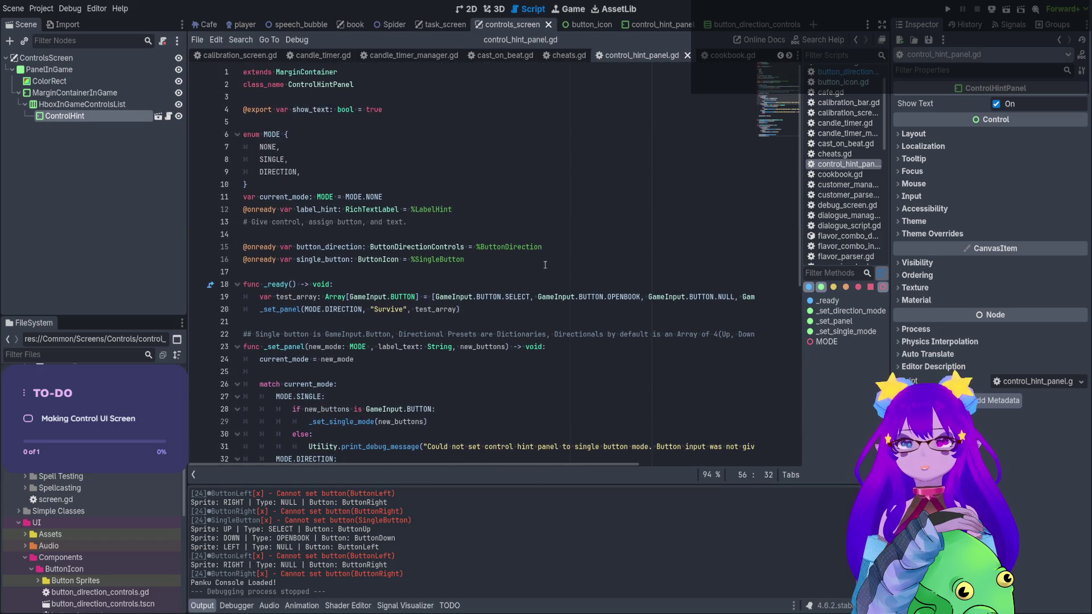
Step: Open the ControlHint scene, inspect MarginContainer and ButtonParent, then test-run and stop it
{"action": "left_click", "coordinate": [107, 59]}
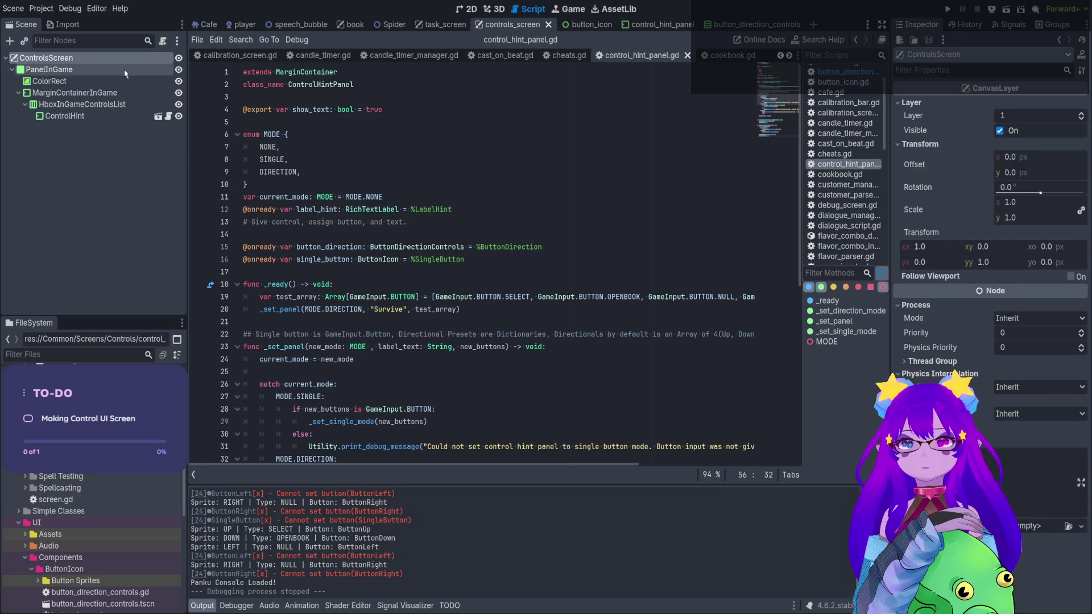
{"action": "left_click", "coordinate": [141, 112]}
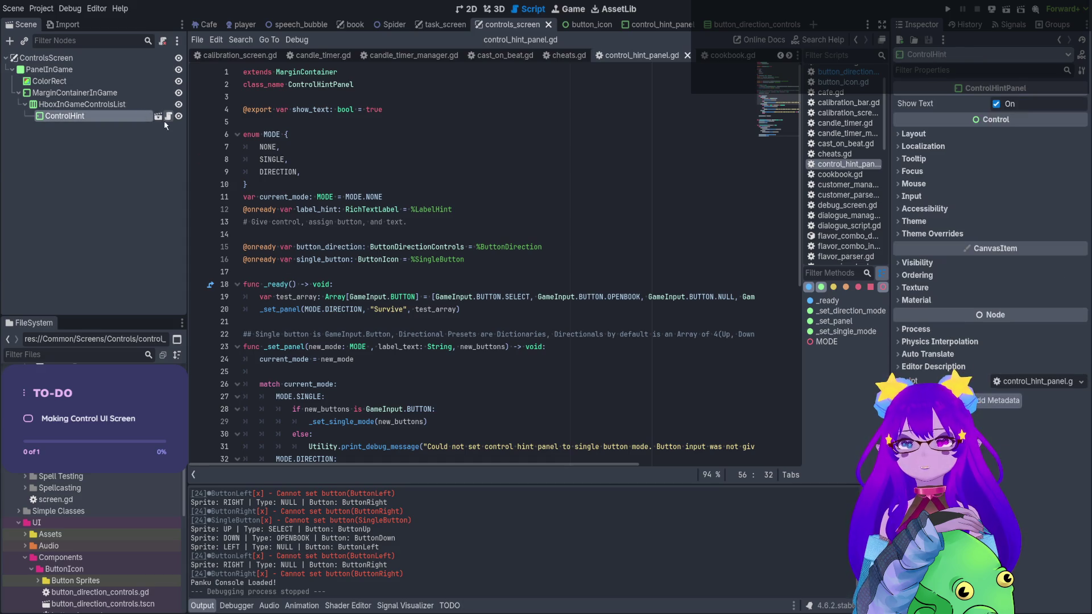
{"action": "left_click", "coordinate": [159, 118]}
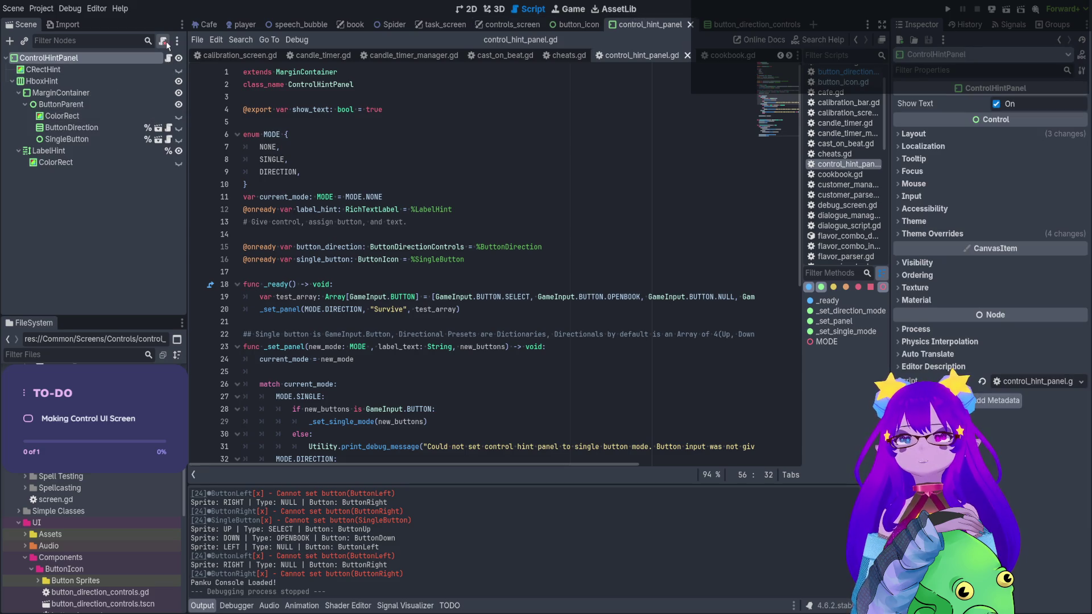
{"action": "left_click", "coordinate": [114, 93]}
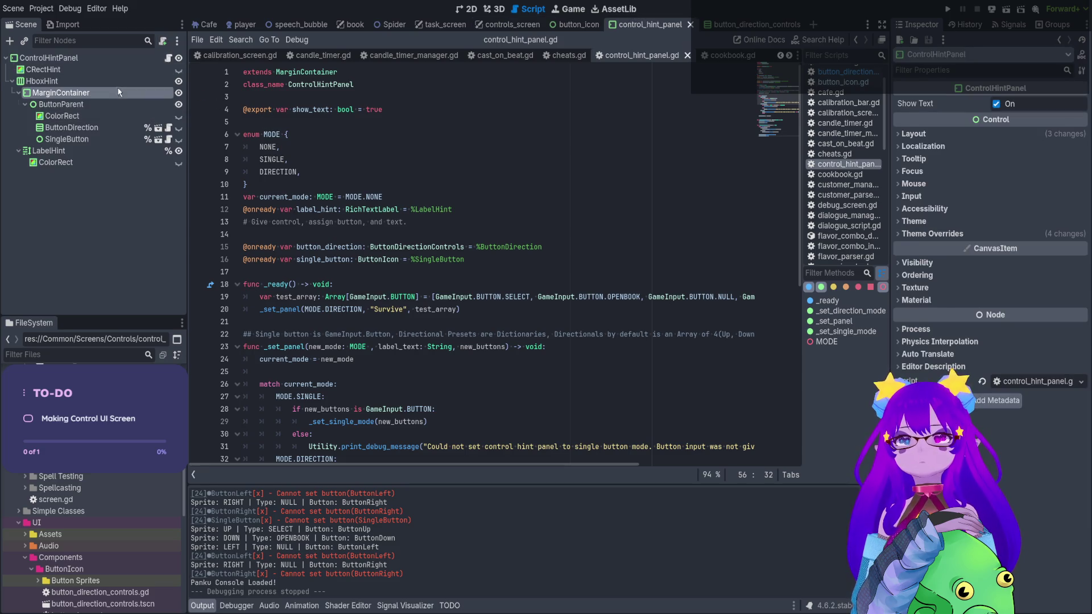
{"action": "left_click", "coordinate": [128, 58]}
{"action": "left_click", "coordinate": [68, 104]}
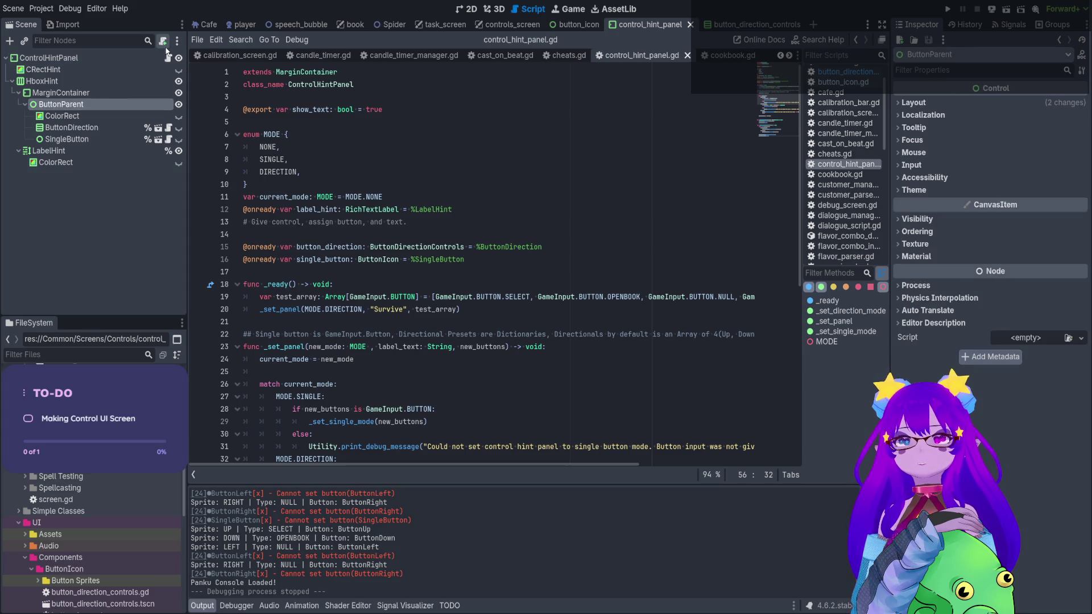
{"action": "left_click", "coordinate": [1007, 9]}
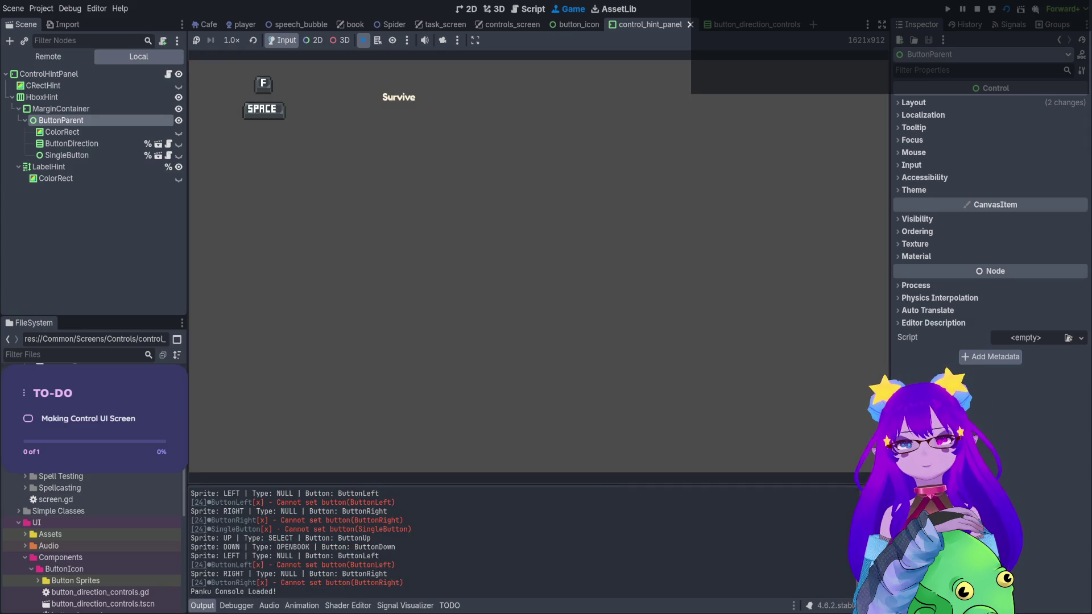
{"action": "left_click", "coordinate": [977, 9]}
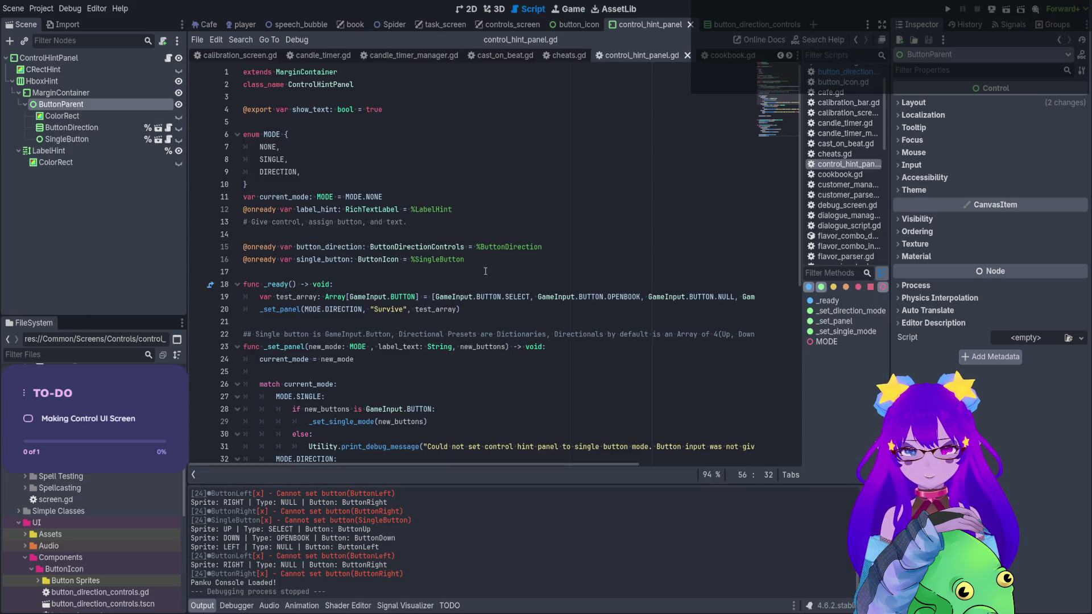
{"action": "left_click", "coordinate": [281, 271]}
{"action": "key", "text": "Return"}
{"action": "key", "text": "Return"}
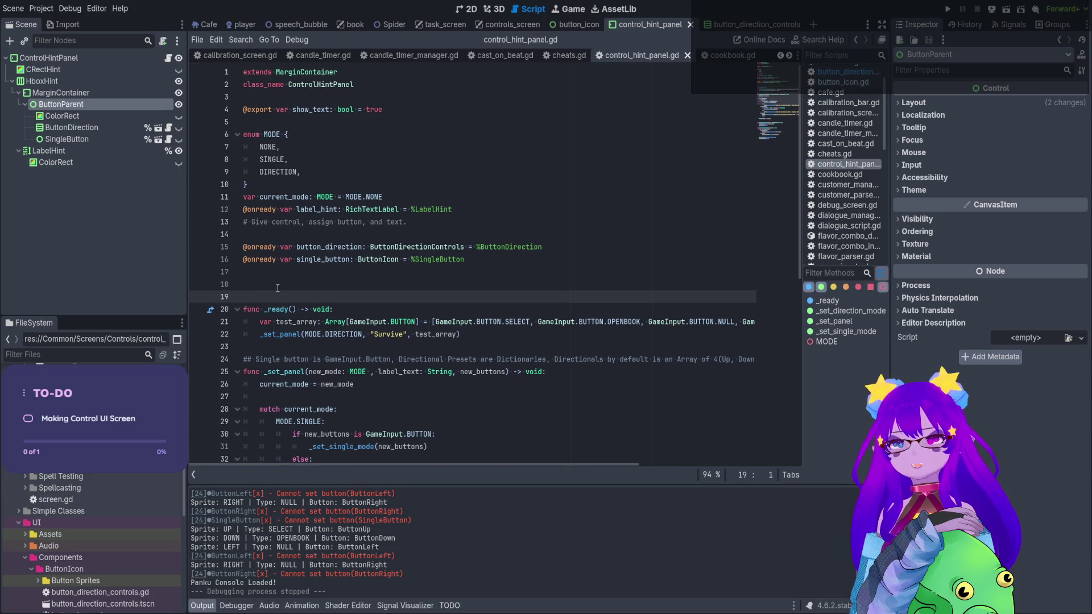
{"action": "key", "text": "Up"}
{"action": "left_click", "coordinate": [117, 59]}
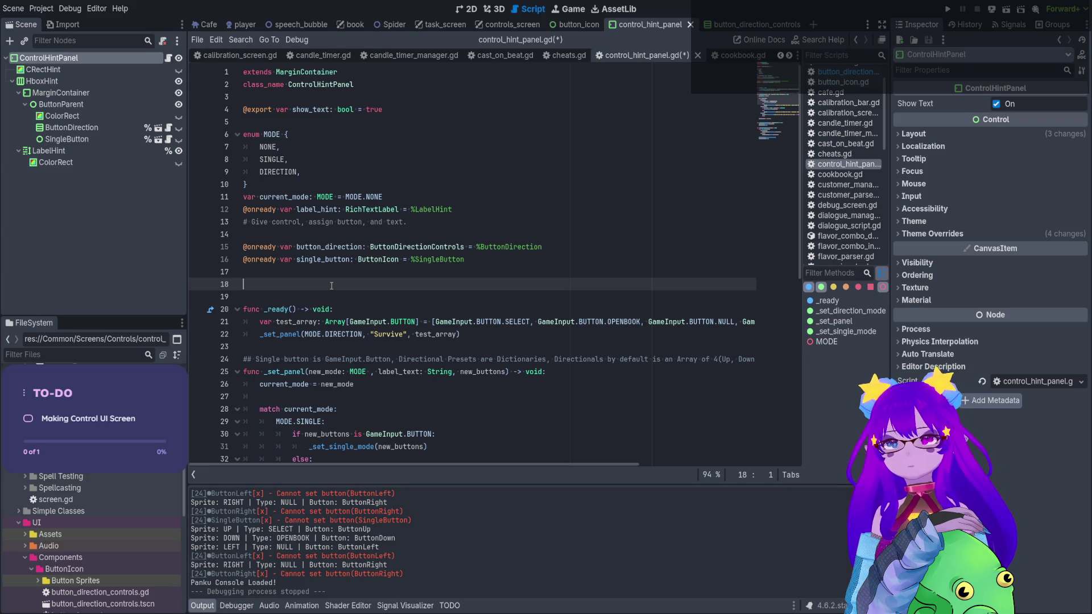
{"action": "double_click", "coordinate": [249, 197]}
{"action": "type", "text": "@e"}
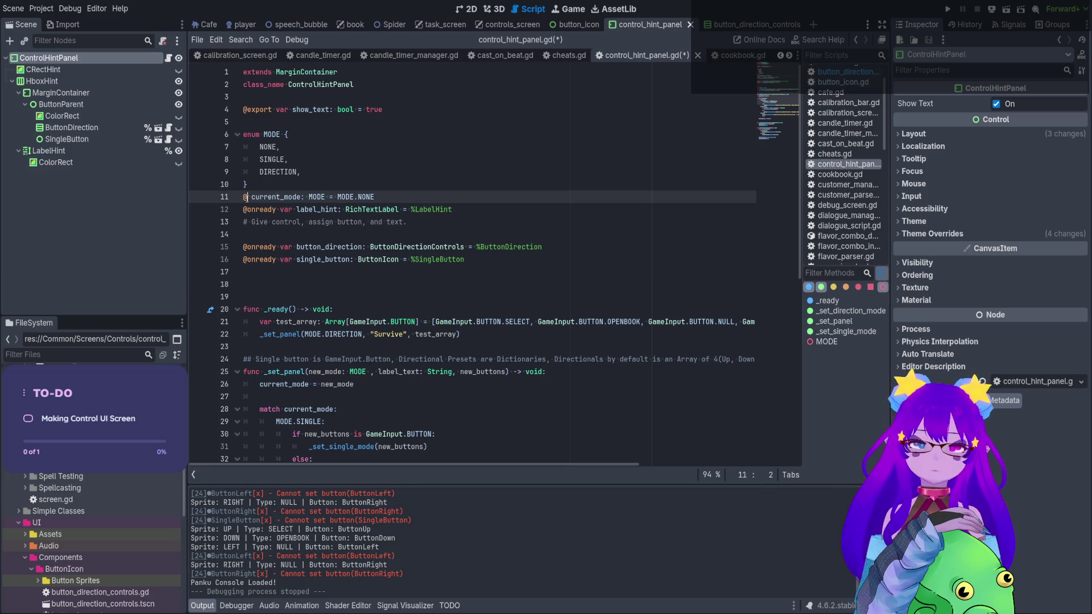
{"action": "type", "text": "xport var"}
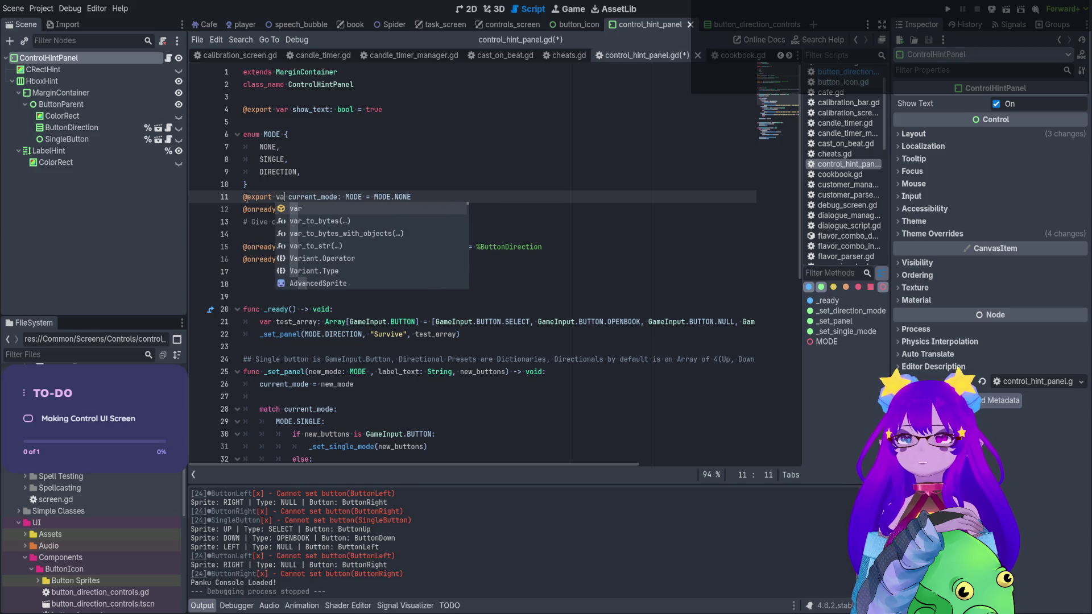
{"action": "left_click", "coordinate": [324, 269]}
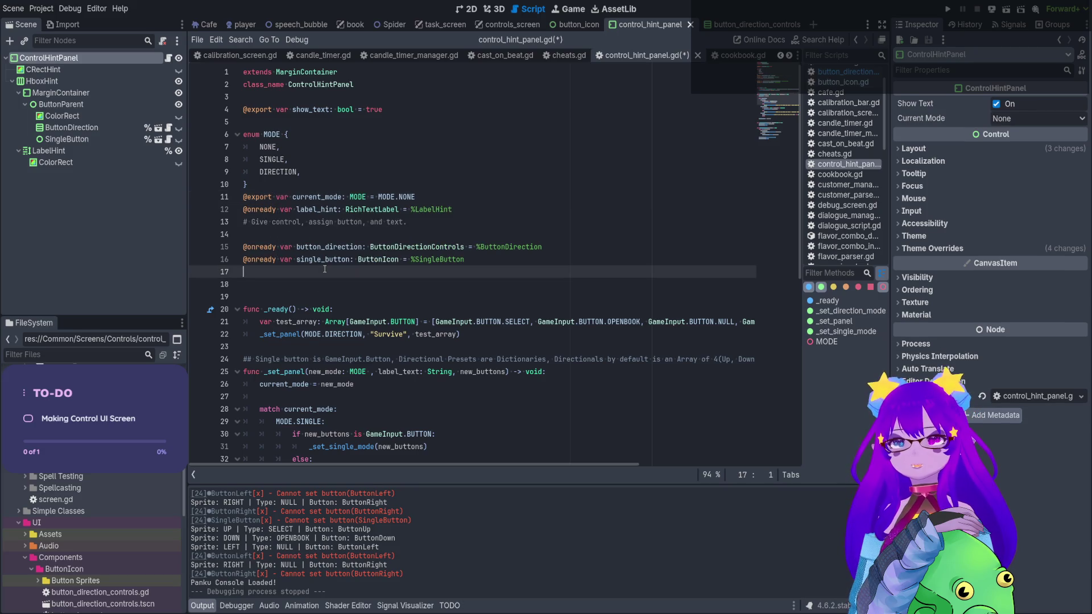
{"action": "key", "text": "Down"}
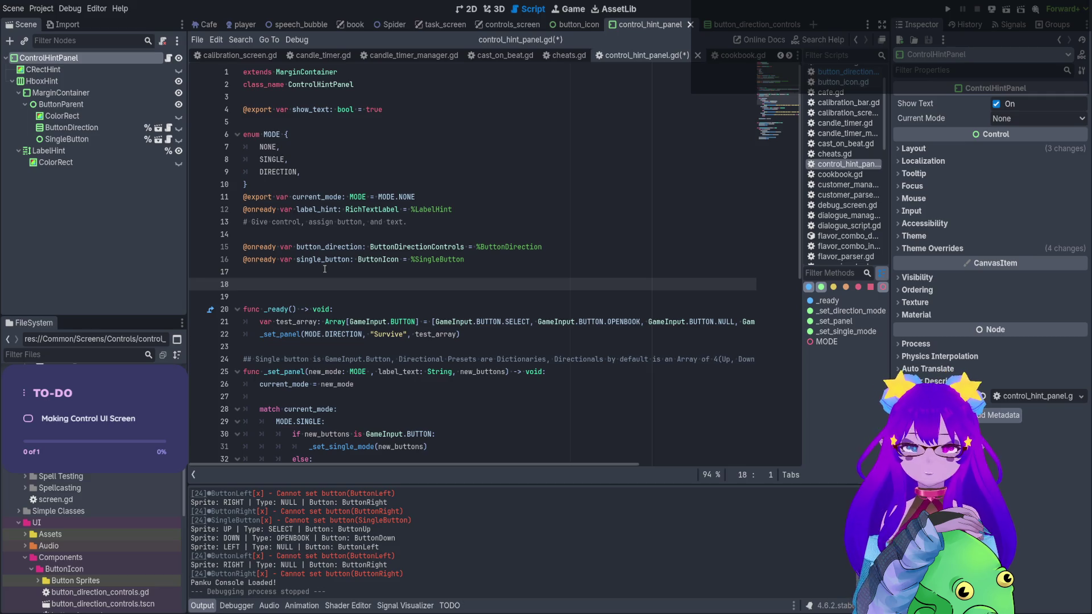
{"action": "type", "text": "@export "}
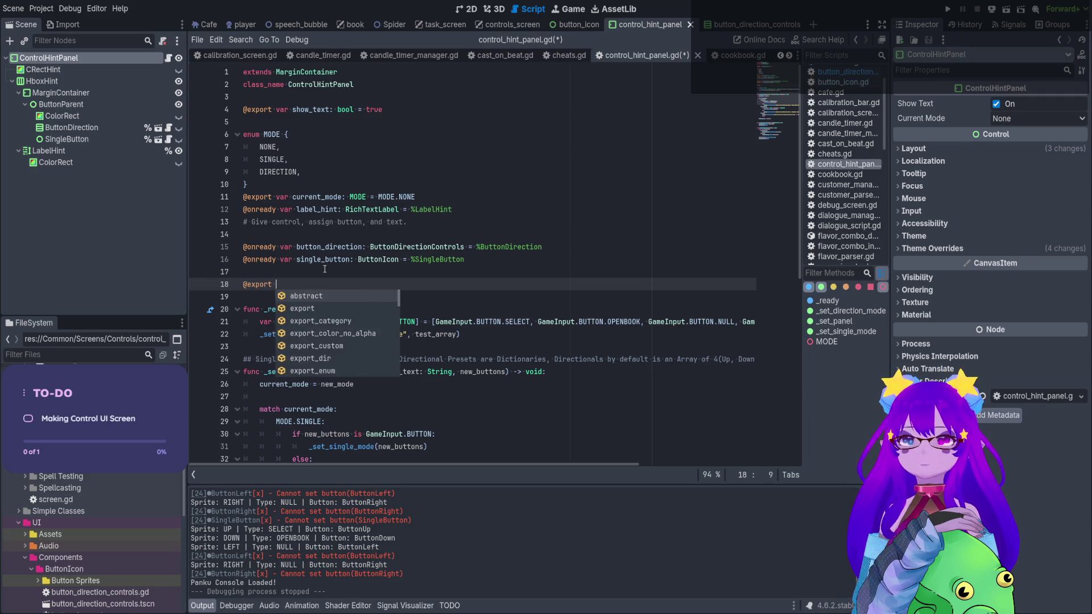
{"action": "type", "text": "var lable"}
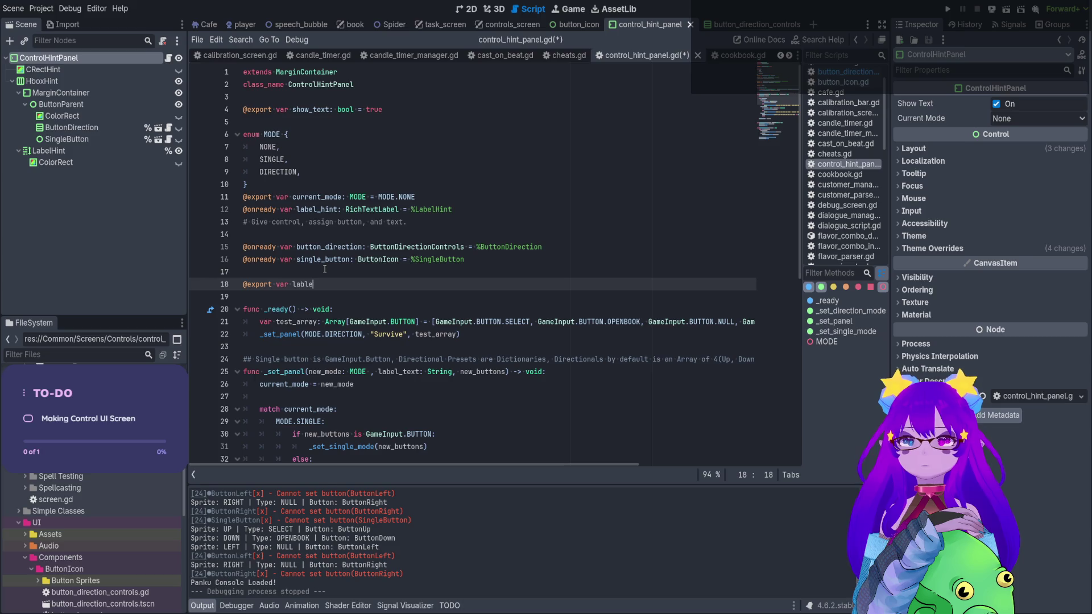
{"action": "type", "text": "_"}
{"action": "key", "text": "BackSpace"}
{"action": "key", "text": "BackSpace"}
{"action": "type", "text": "el_t"}
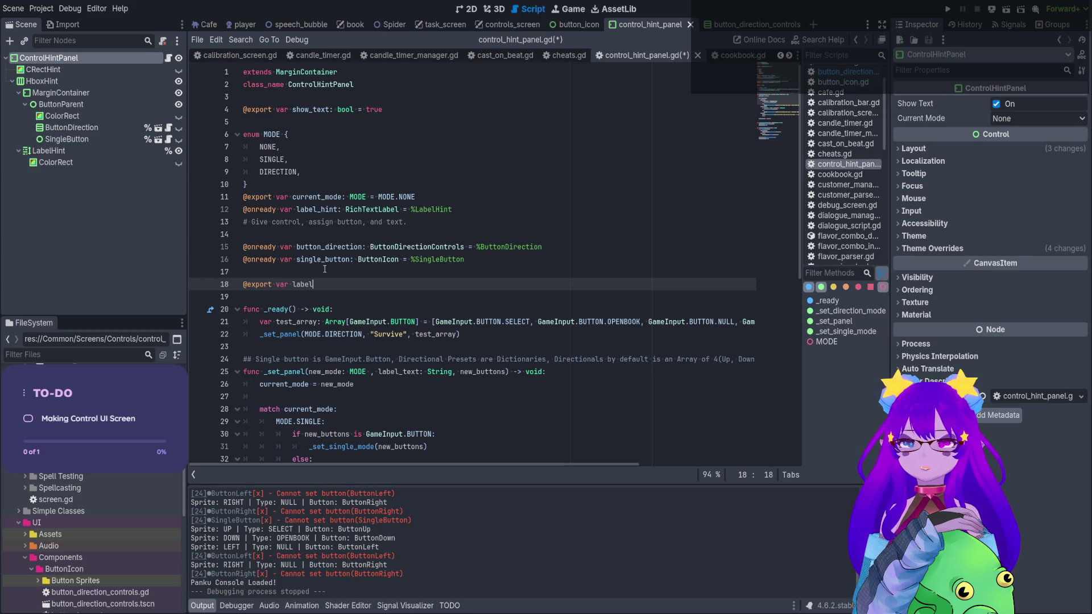
{"action": "type", "text": "ext: String "}
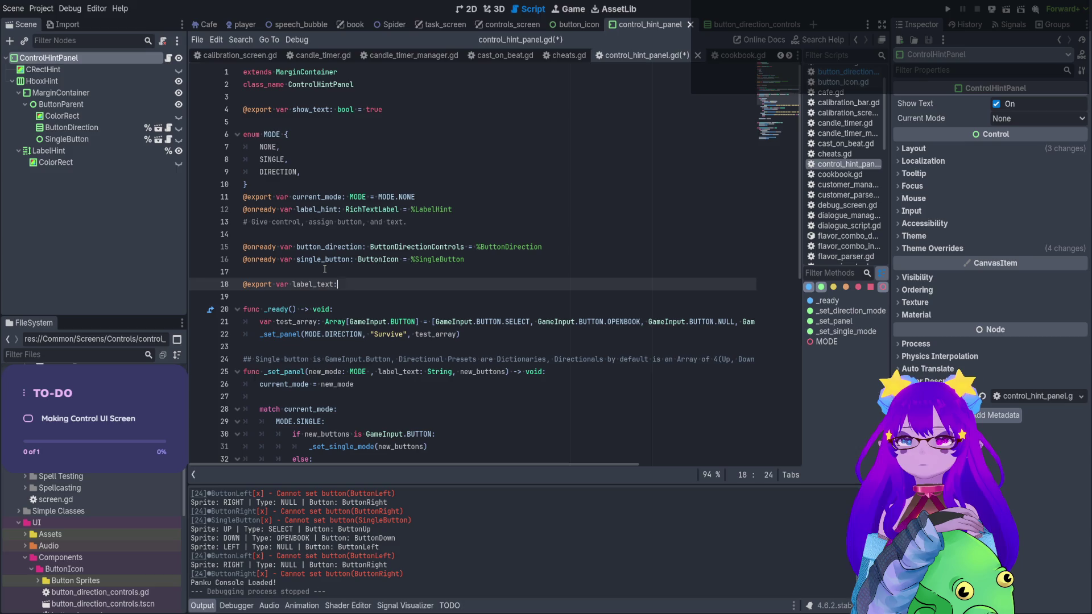
{"action": "type", "text": "= \"N/"}
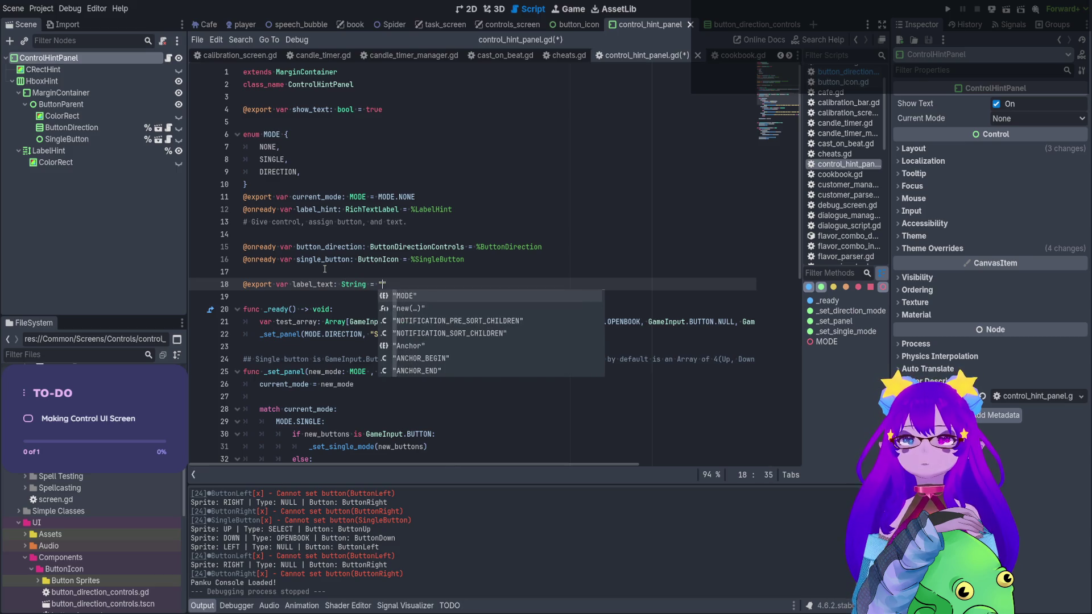
{"action": "type", "text": "A"}
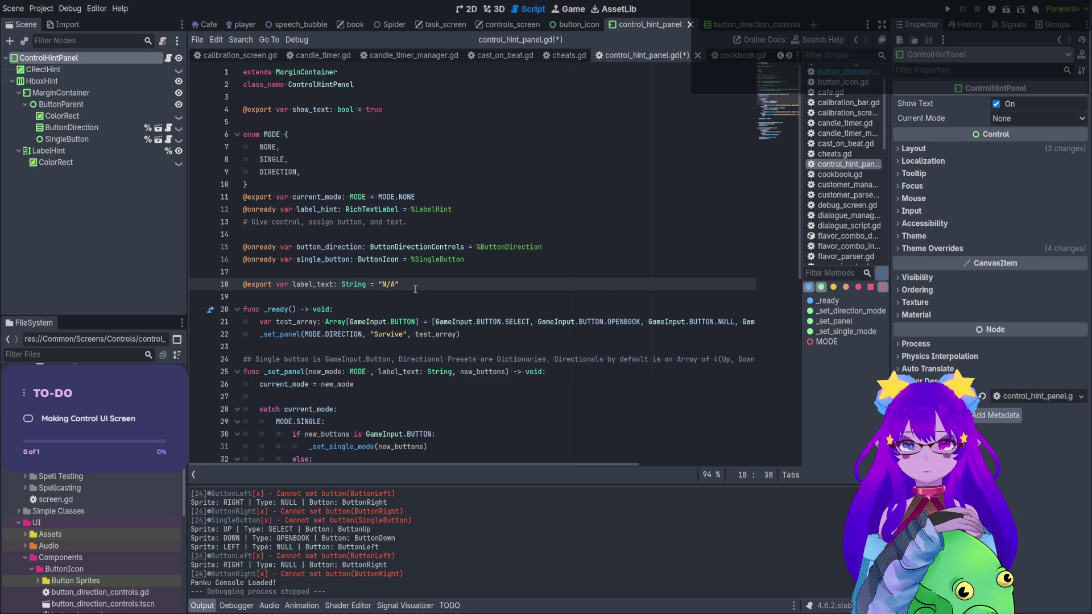
{"action": "type", "text": "\""}
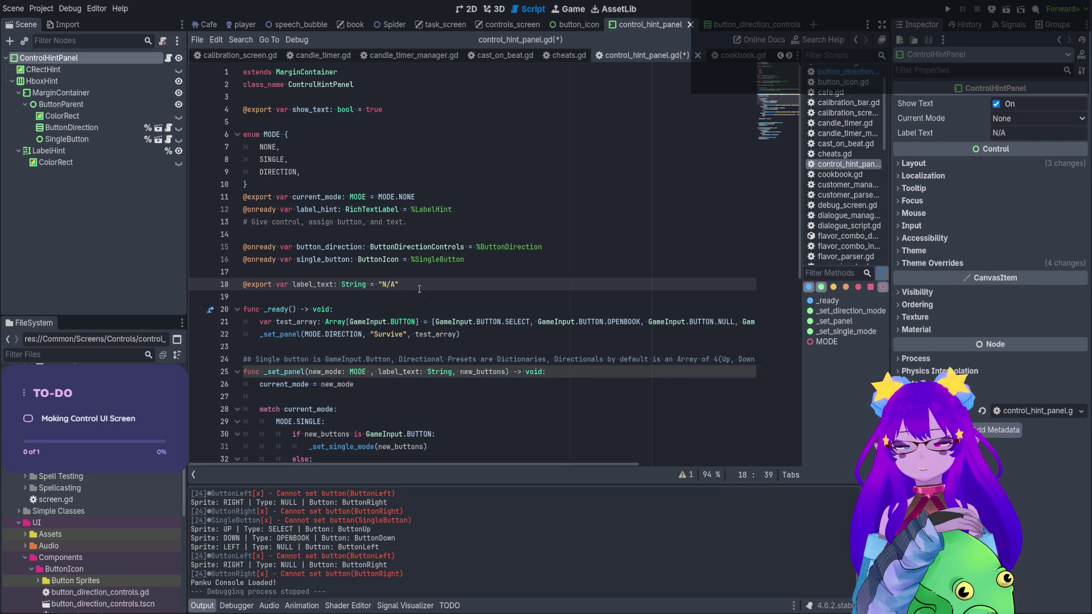
{"action": "key", "text": "Return"}
{"action": "key", "text": "ctrl+s"}
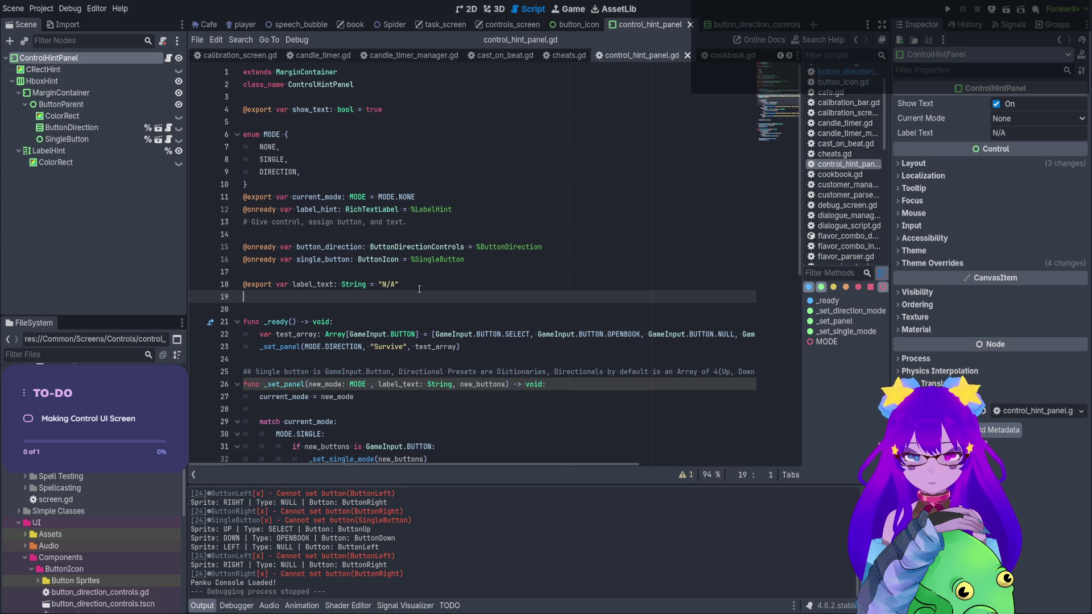
{"action": "type", "text": "@expor"}
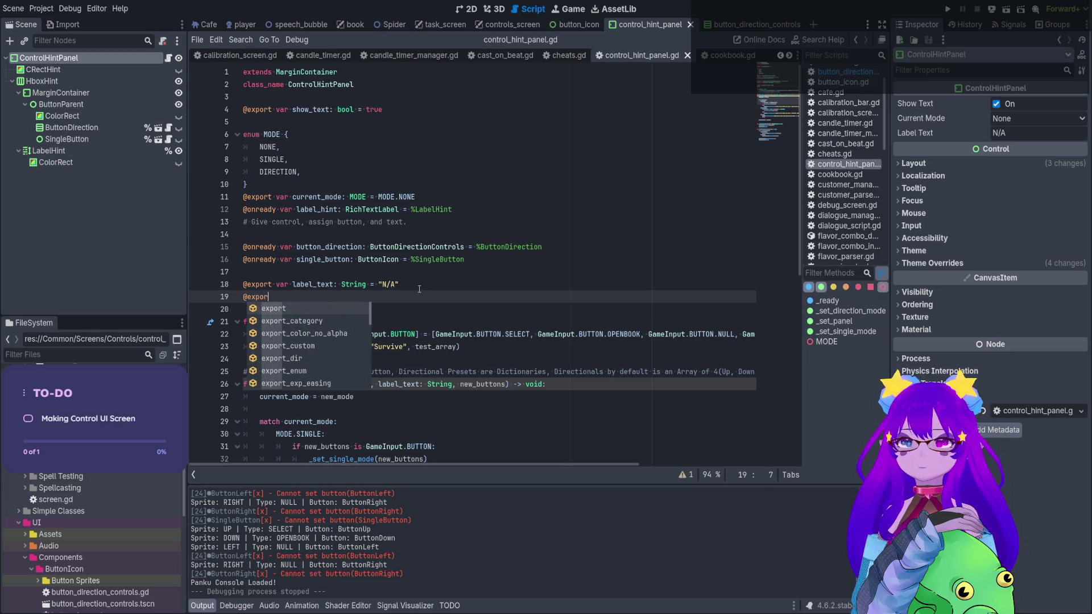
{"action": "type", "text": "t var "}
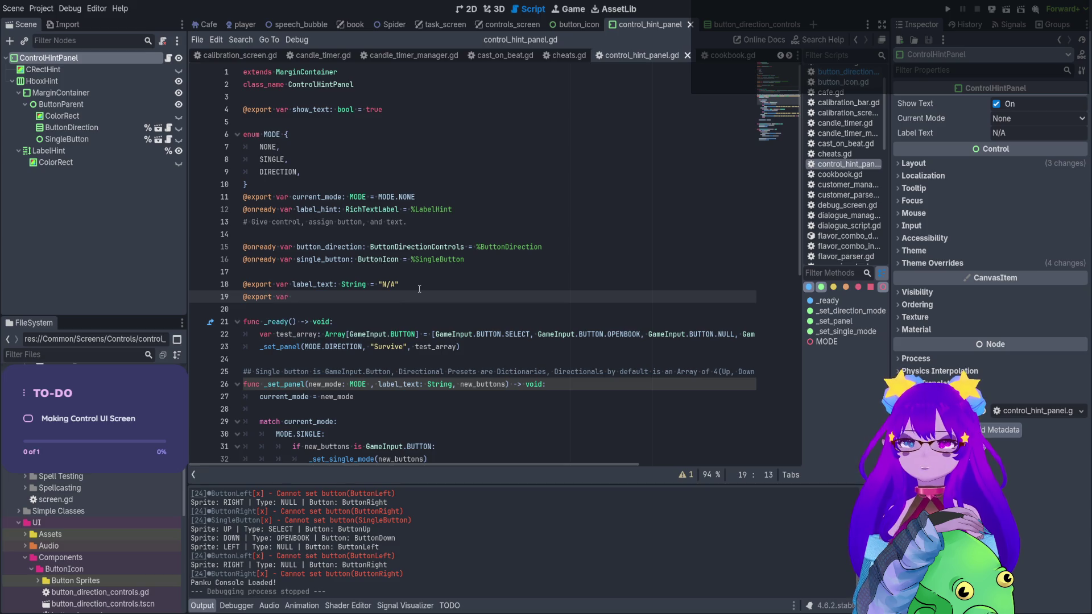
{"action": "type", "text": "test"}
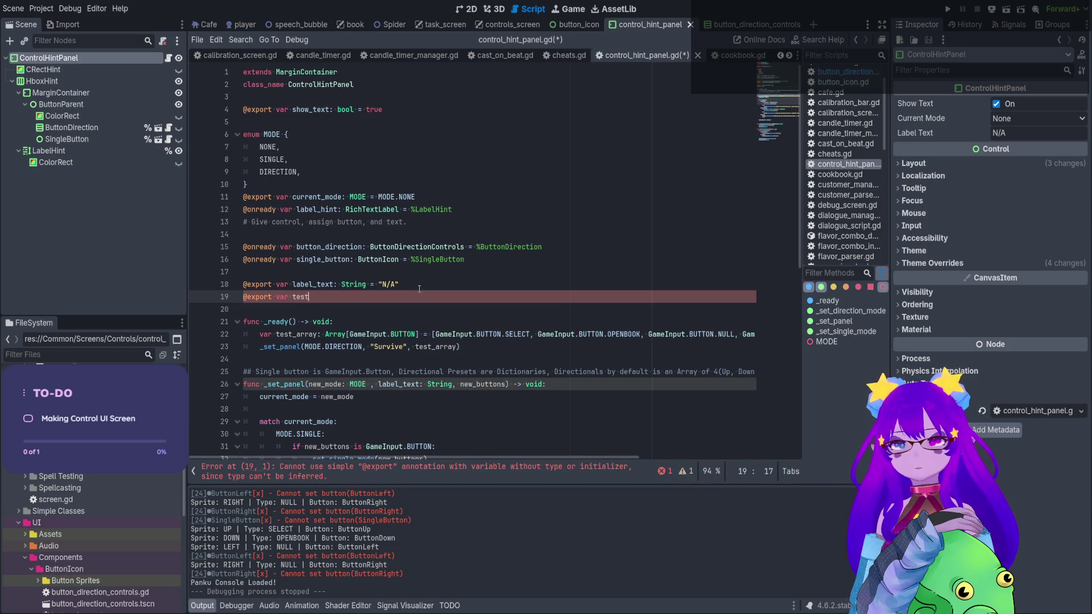
{"action": "key", "text": "BackSpace"}
{"action": "key", "text": "BackSpace"}
{"action": "key", "text": "BackSpace"}
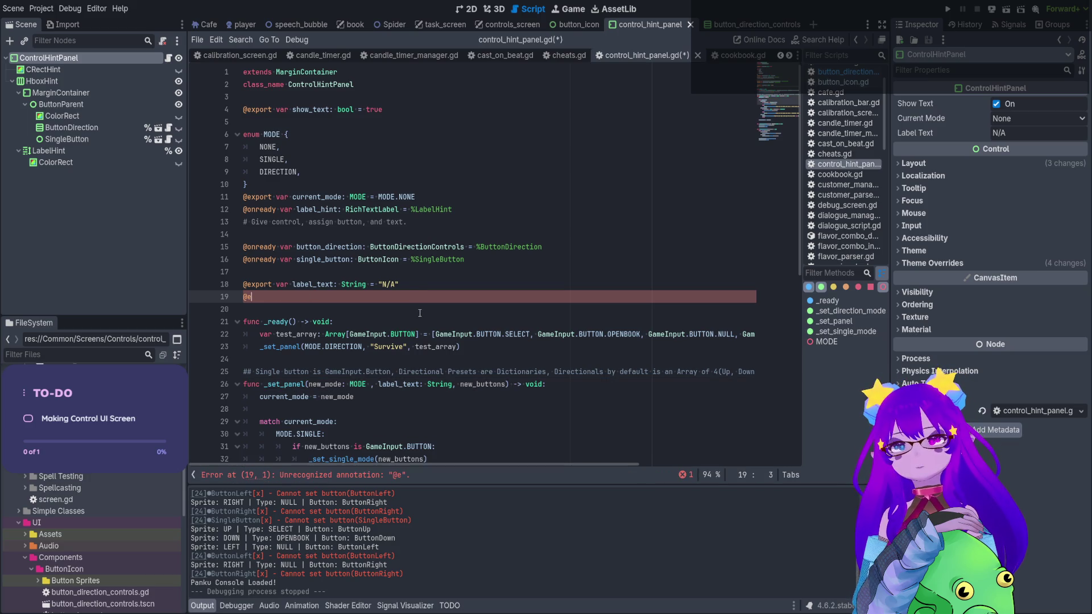
{"action": "type", "text": "c"}
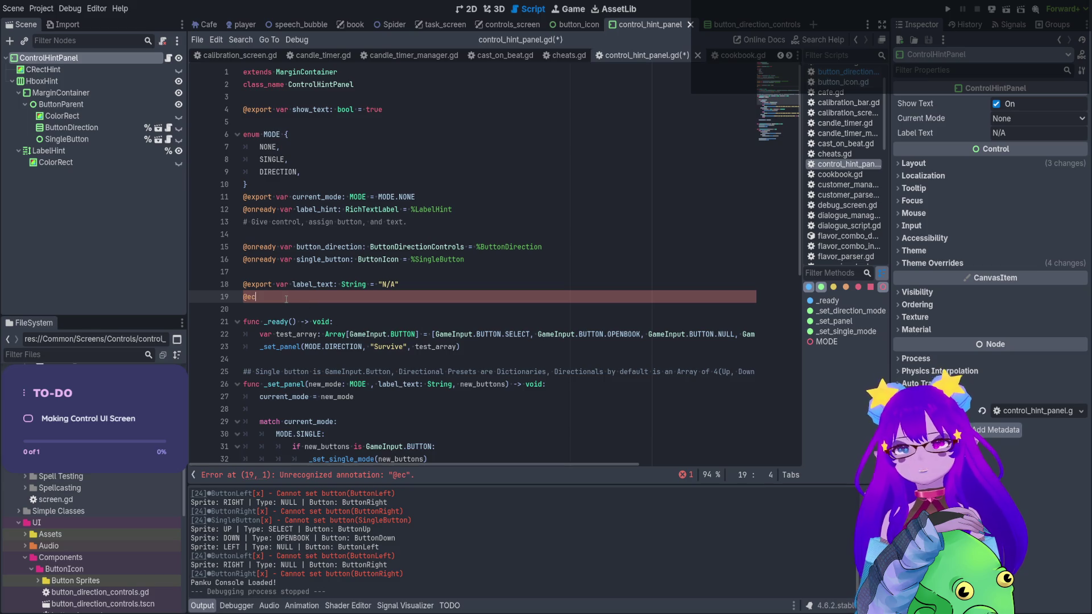
{"action": "left_click_drag", "start_coordinate": [256, 297], "coordinate": [236, 277]}
{"action": "key", "text": "BackSpace"}
{"action": "key", "text": "BackSpace"}
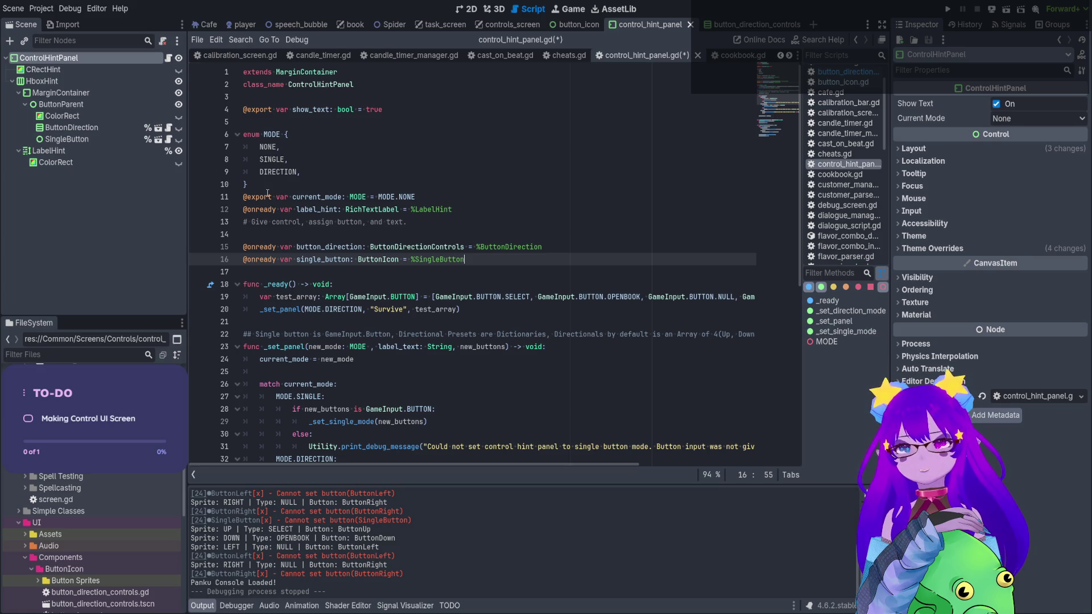
{"action": "left_click_drag", "start_coordinate": [271, 197], "coordinate": [243, 197]}
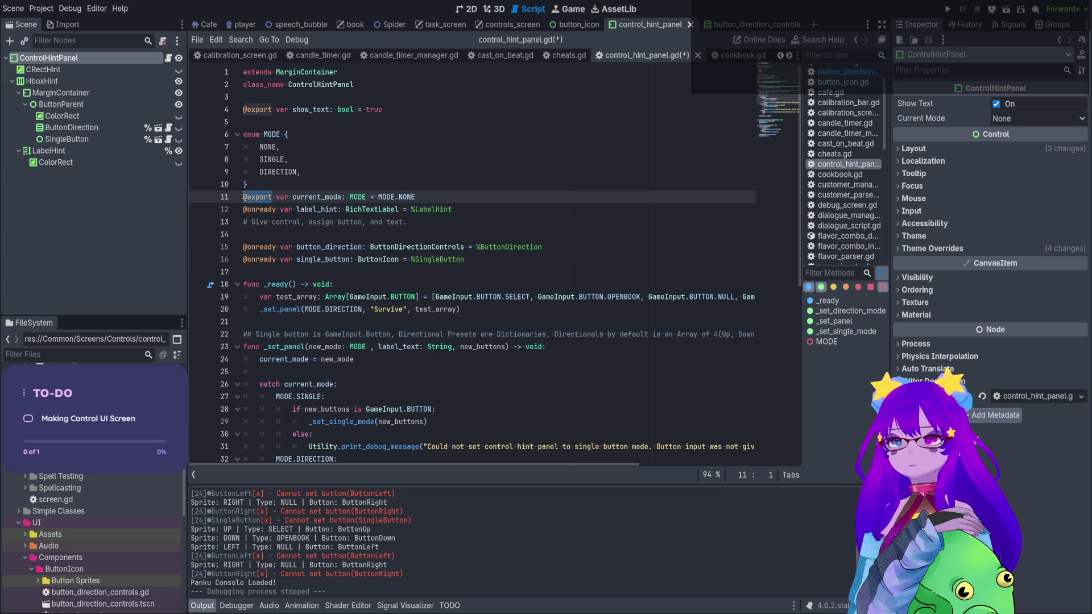
{"action": "key", "text": "BackSpace"}
{"action": "key", "text": "Up"}
{"action": "key", "text": "Up"}
{"action": "key", "text": "Up"}
{"action": "key", "text": "End"}
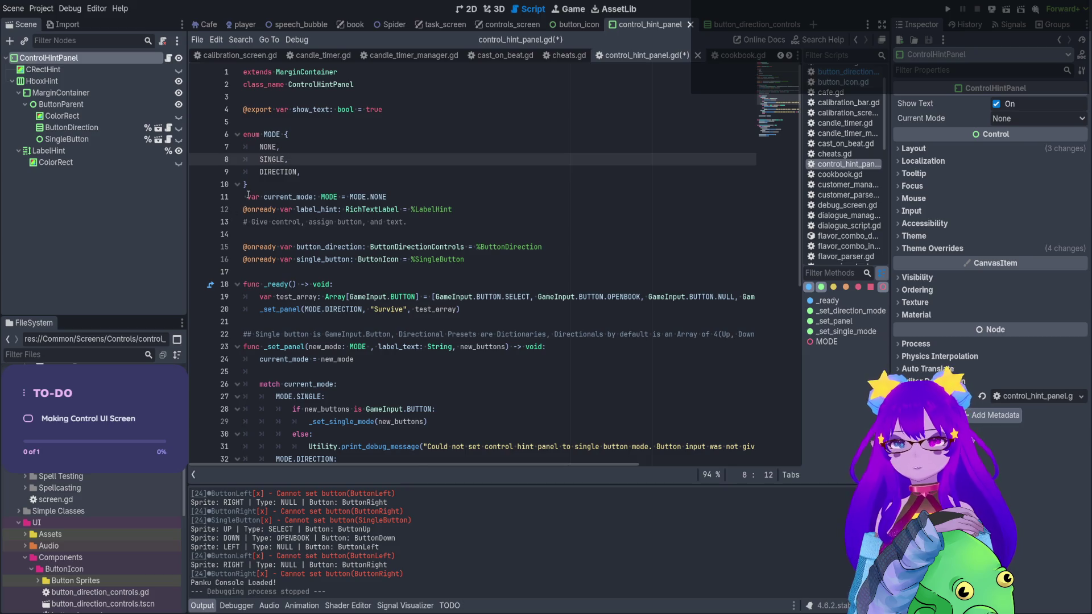
{"action": "left_click", "coordinate": [441, 169]}
{"action": "key", "text": "ctrl+s"}
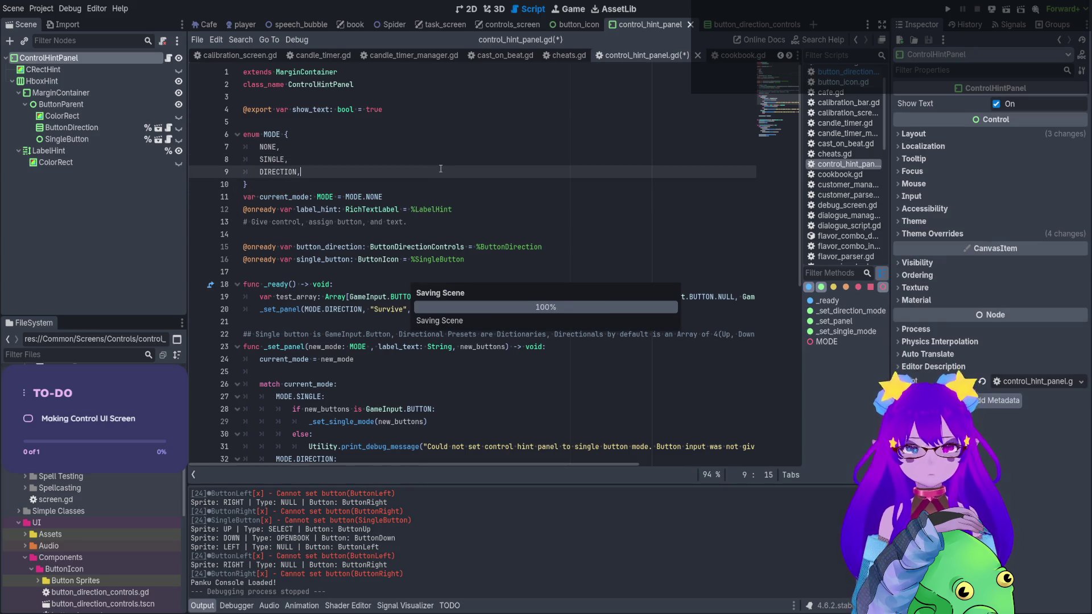
{"action": "scroll", "coordinate": [467, 137], "scroll_direction": "down", "scroll_amount": 2}
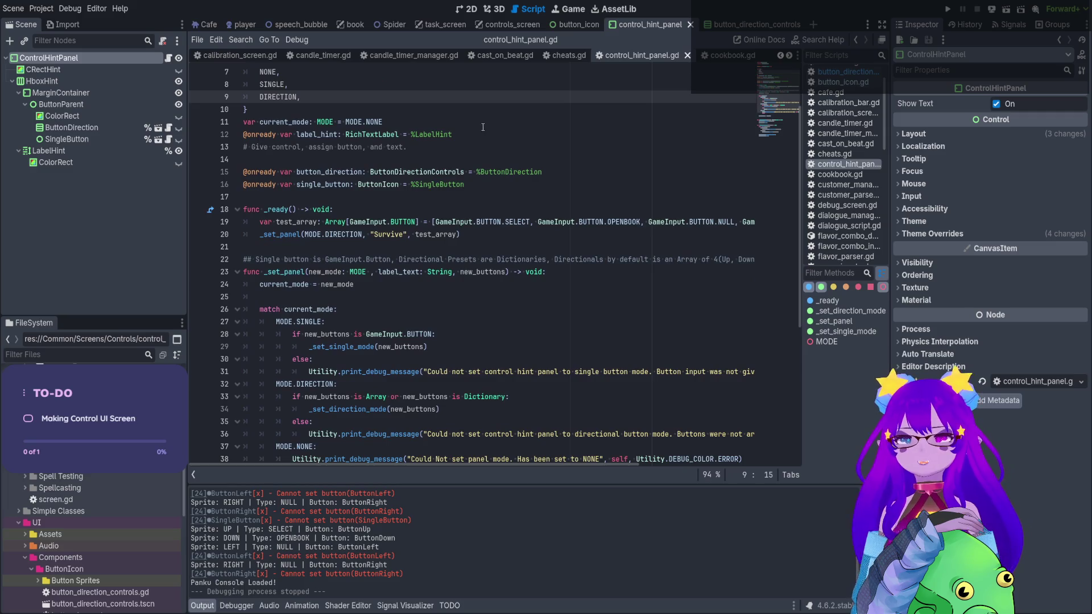
Step: Delete the test _ready function and its Survive _set_panel call, then save
{"action": "left_click", "coordinate": [465, 235]}
{"action": "left_click_drag", "start_coordinate": [460, 234], "coordinate": [194, 220]}
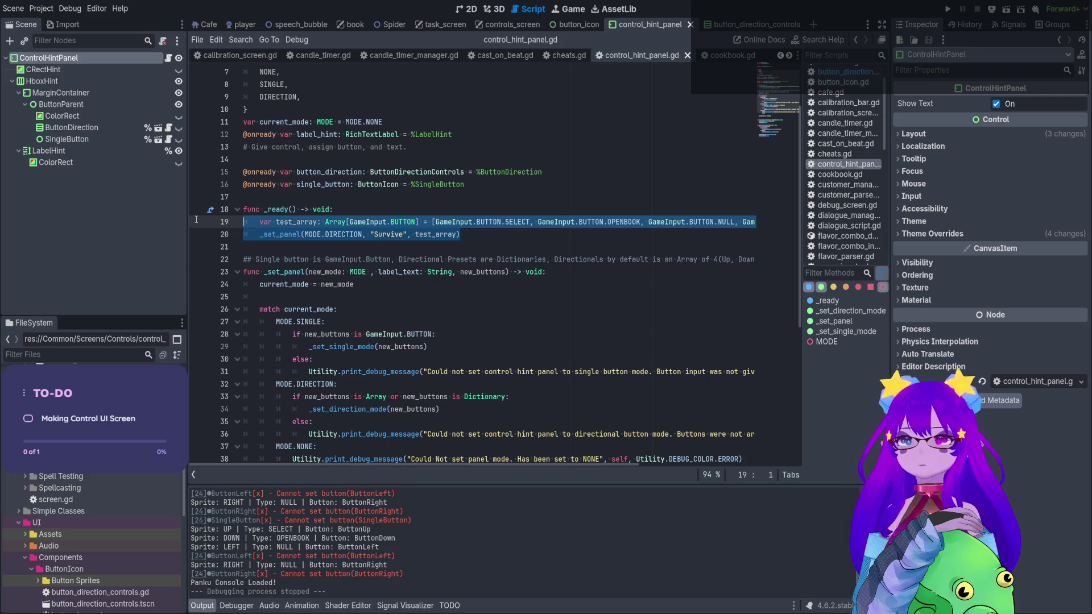
{"action": "left_click", "coordinate": [471, 10]}
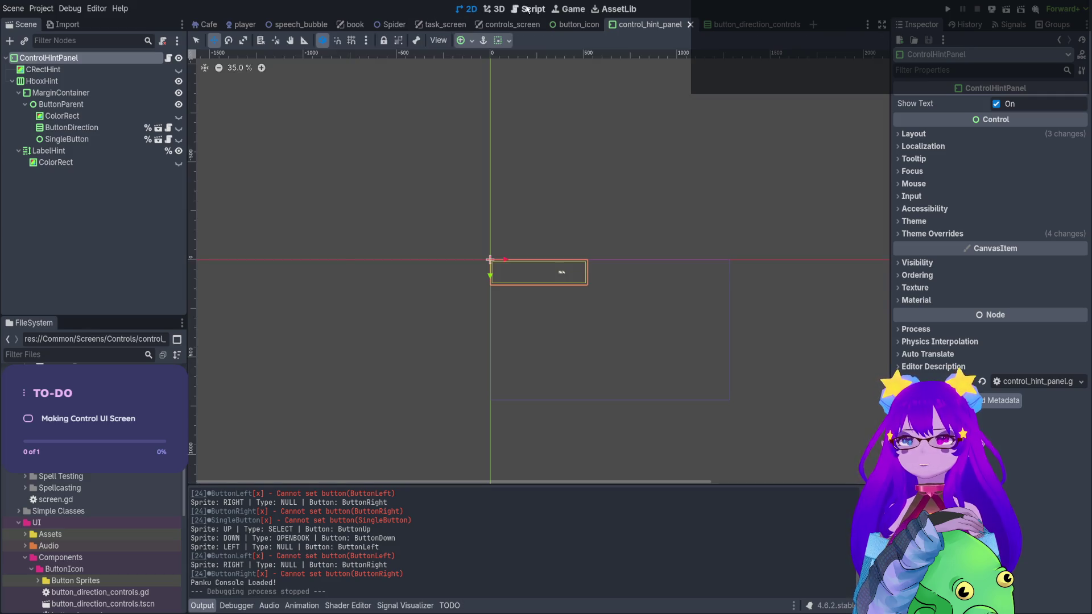
{"action": "left_click", "coordinate": [545, 9]}
{"action": "left_click", "coordinate": [360, 234]}
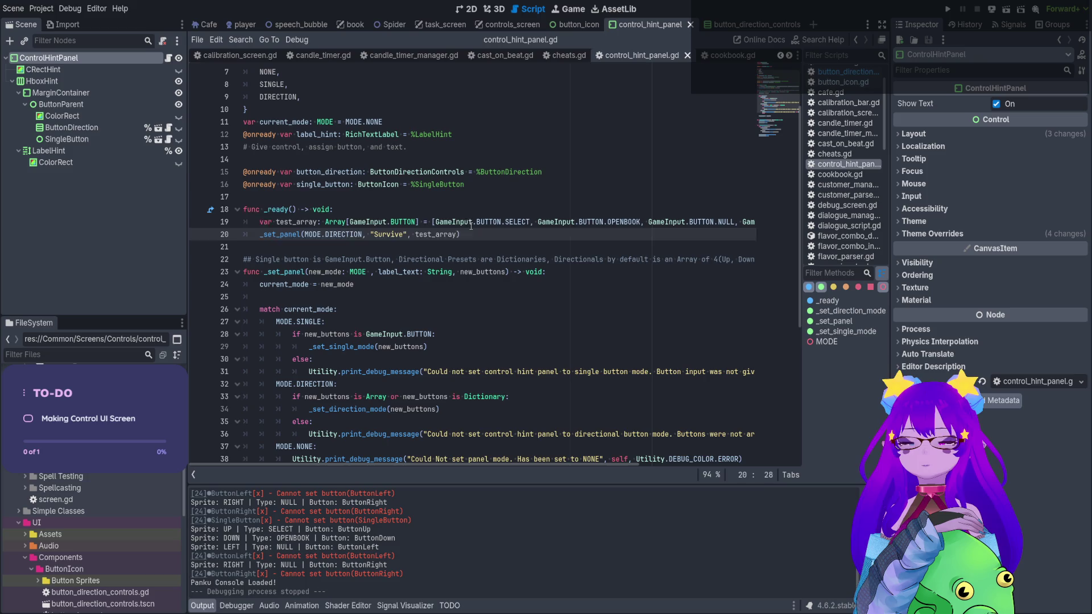
{"action": "key", "text": "shift+Up"}
{"action": "key", "text": "shift+Up"}
{"action": "key", "text": "shift+Up"}
{"action": "key", "text": "BackSpace"}
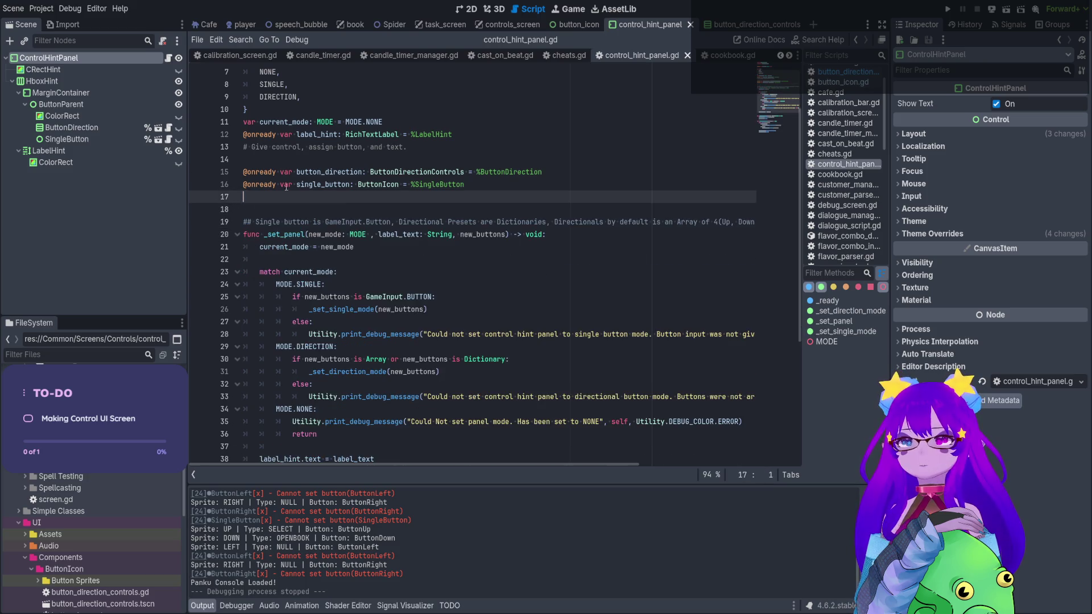
{"action": "key", "text": "Delete"}
{"action": "key", "text": "ctrl+s"}
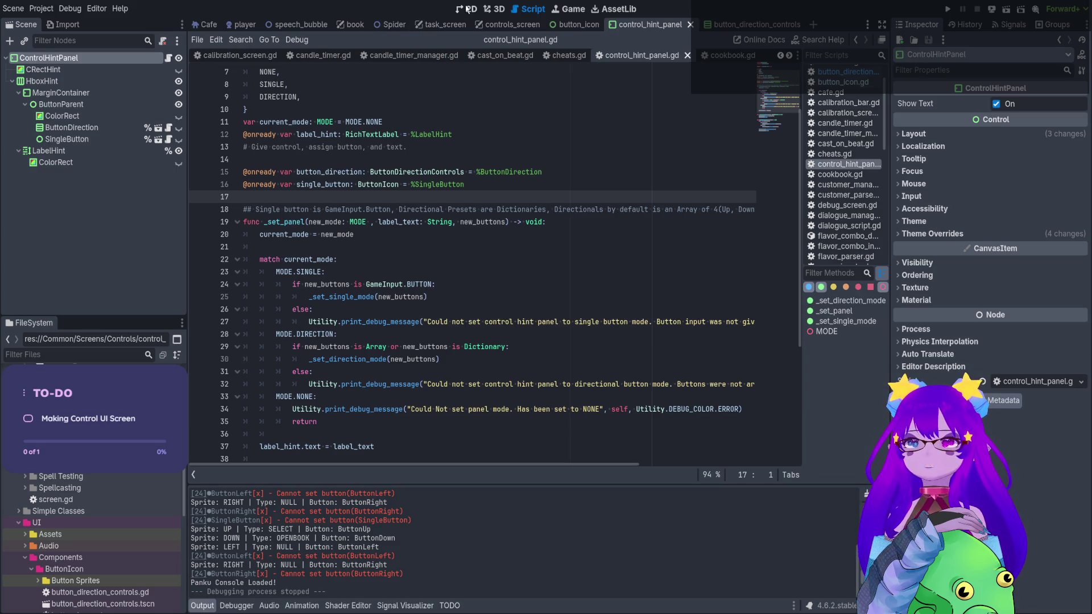
Step: Return to the control hint panel's 2D view
{"action": "scroll", "coordinate": [454, 209], "scroll_direction": "down", "scroll_amount": 5}
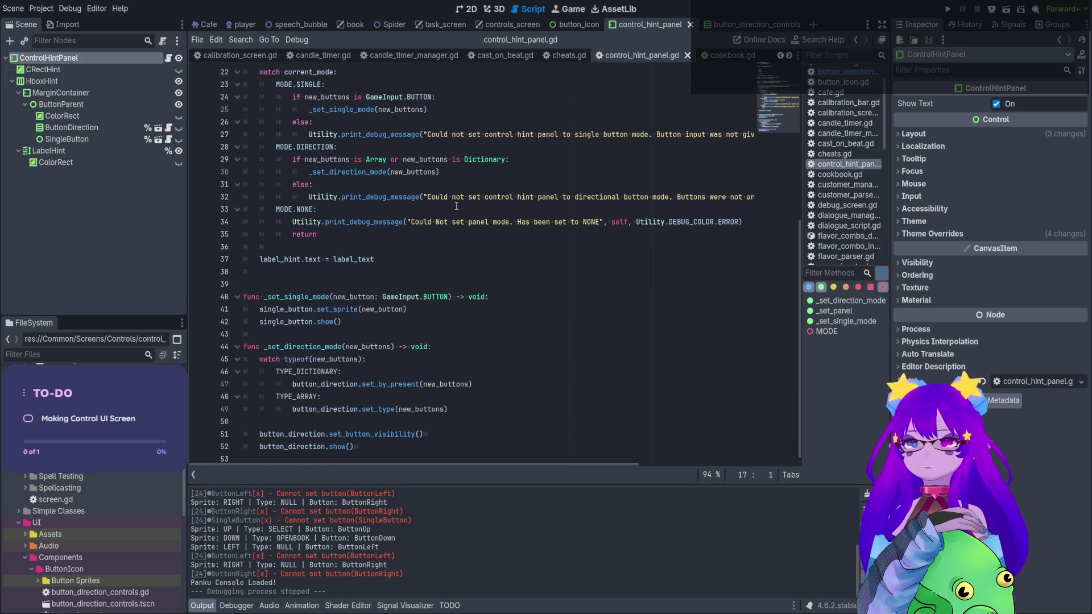
{"action": "scroll", "coordinate": [454, 209], "scroll_direction": "up", "scroll_amount": 6}
{"action": "left_click", "coordinate": [466, 10]}
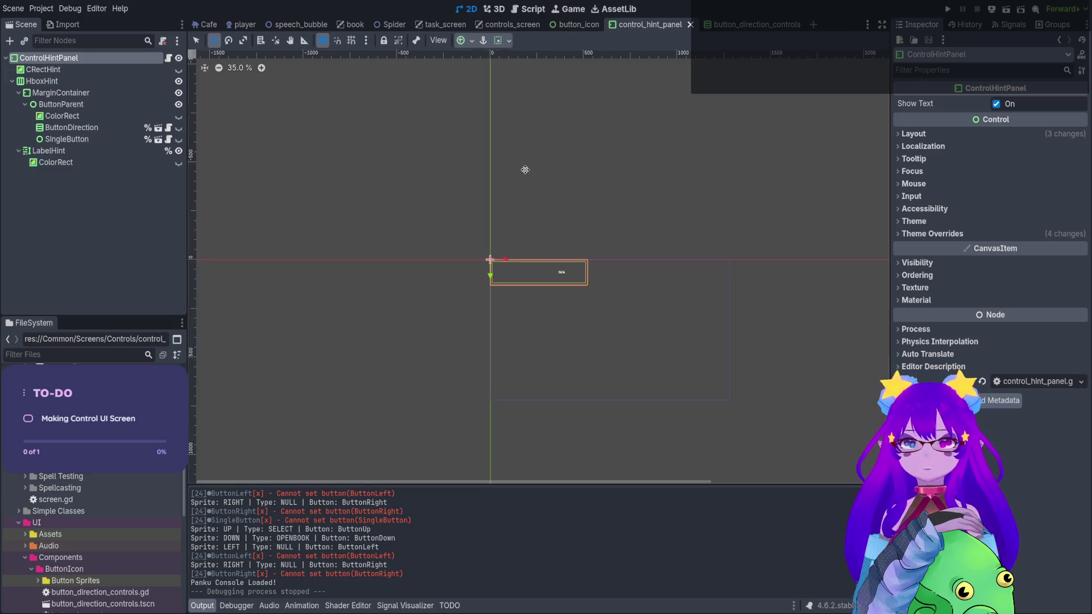
Step: Unhide ButtonDirection in control_hint_panel so its four direction buttons show beside the N/A label
{"action": "scroll", "coordinate": [649, 297], "scroll_direction": "up", "scroll_amount": 5}
{"action": "mouse_move", "coordinate": [603, 268]}
{"action": "left_mouse_down"}
{"action": "mouse_move", "coordinate": [584, 225]}
{"action": "mouse_move", "coordinate": [620, 242]}
{"action": "left_mouse_up"}
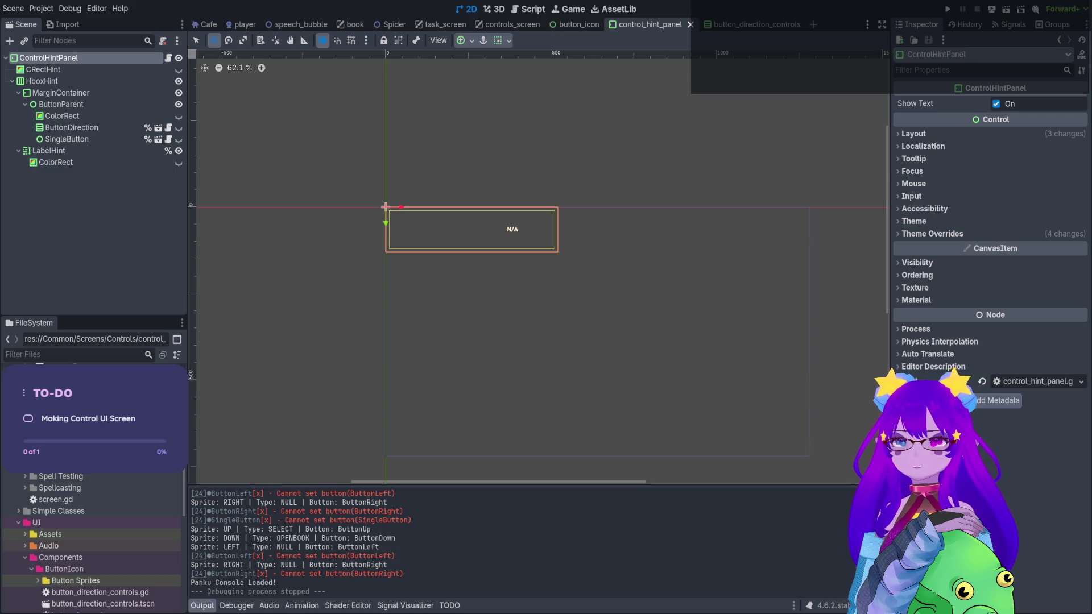
{"action": "left_click", "coordinate": [158, 294]}
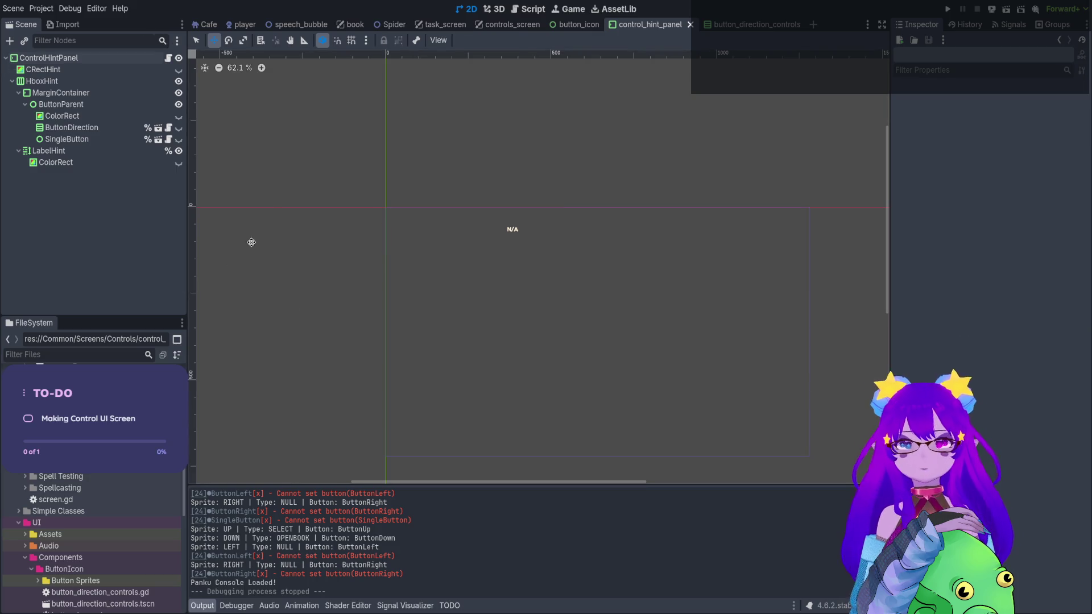
{"action": "left_click", "coordinate": [179, 128]}
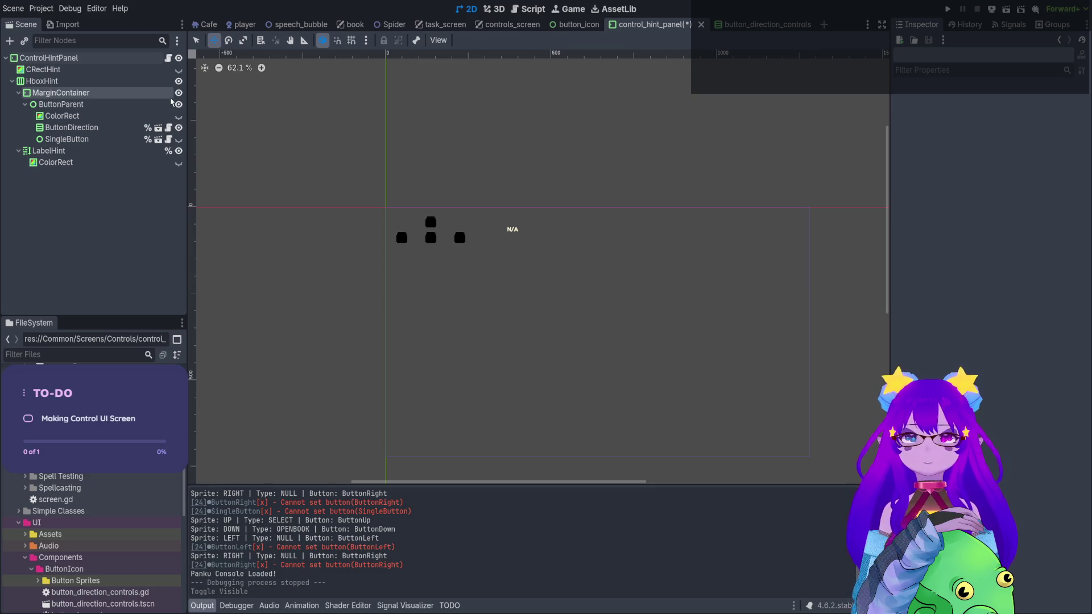
{"action": "scroll", "coordinate": [468, 222], "scroll_direction": "up", "scroll_amount": 6}
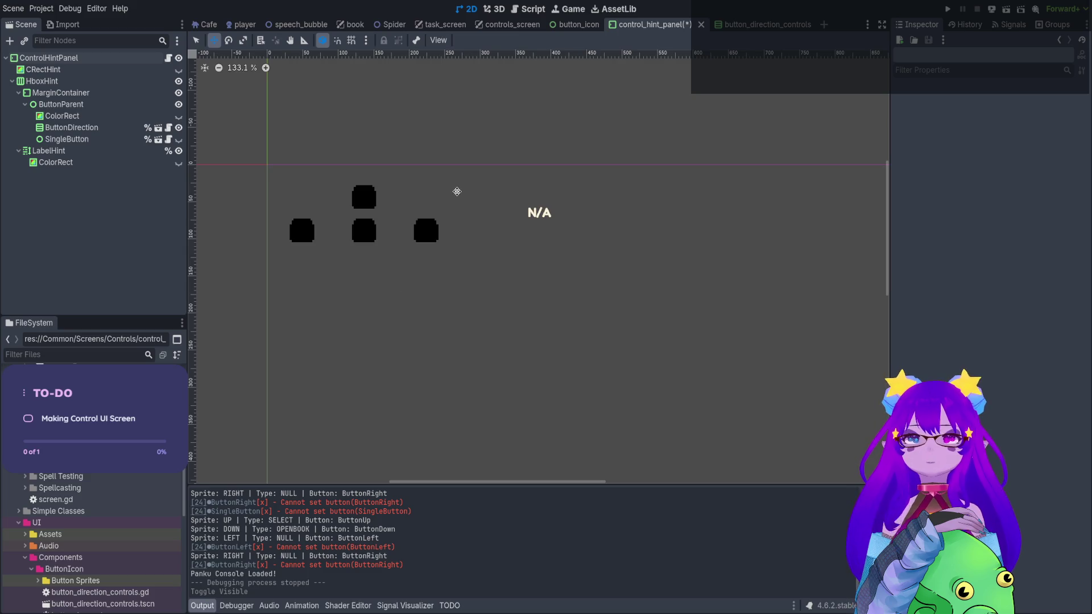
Step: Replace LabelHint's N/A text with 'THIS IS TEST TEXT.' and save the control_hint_panel scene
{"action": "left_click", "coordinate": [72, 139]}
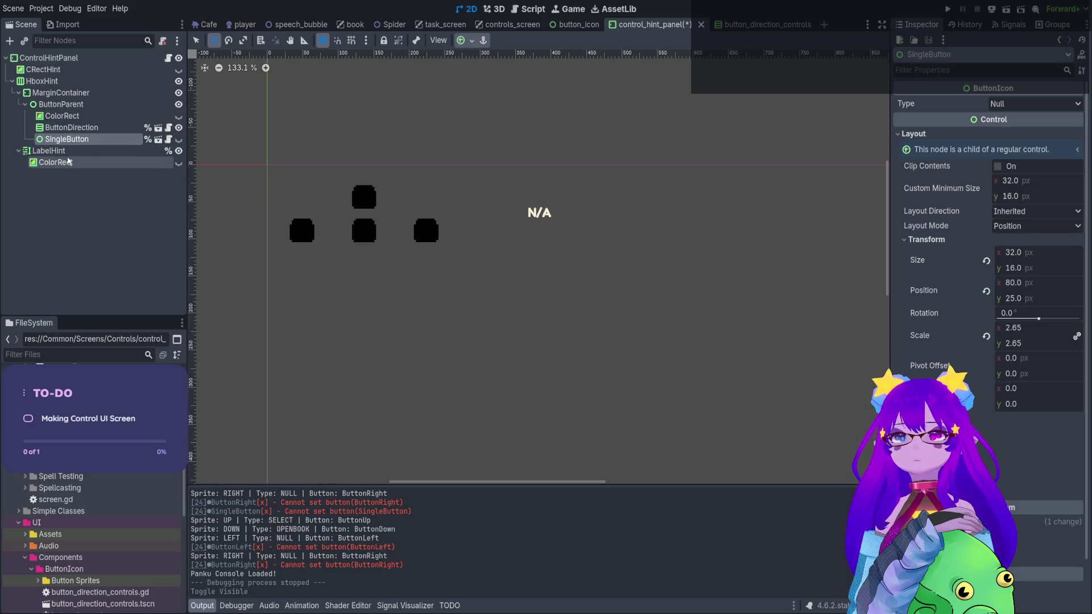
{"action": "left_click", "coordinate": [63, 151]}
{"action": "left_click", "coordinate": [991, 137]}
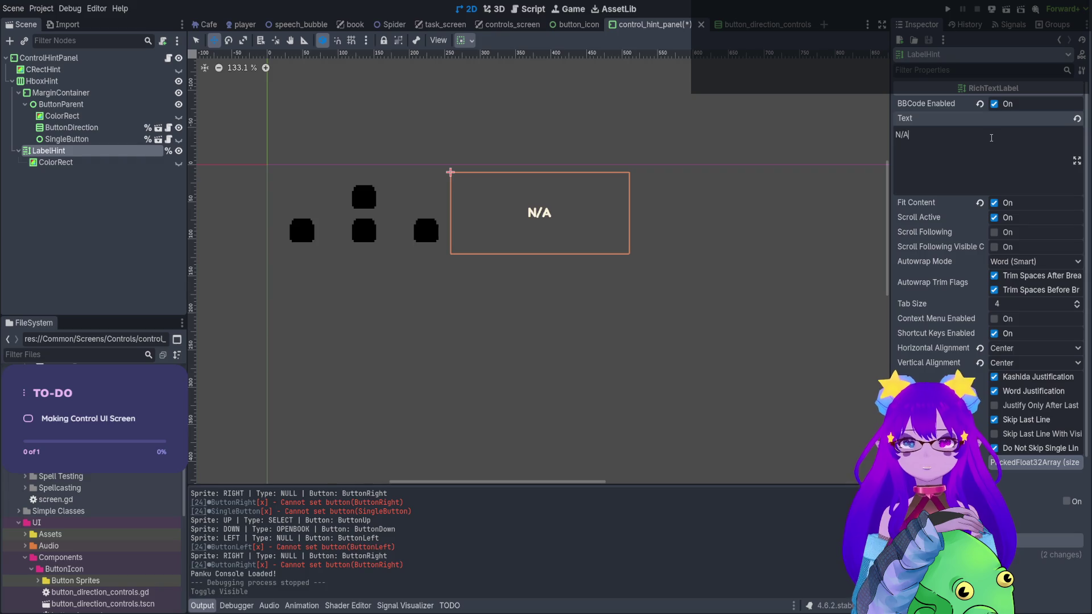
{"action": "key", "text": "BackSpace"}
{"action": "key", "text": "BackSpace"}
{"action": "key", "text": "BackSpace"}
{"action": "type", "text": "IS IS TEST T"}
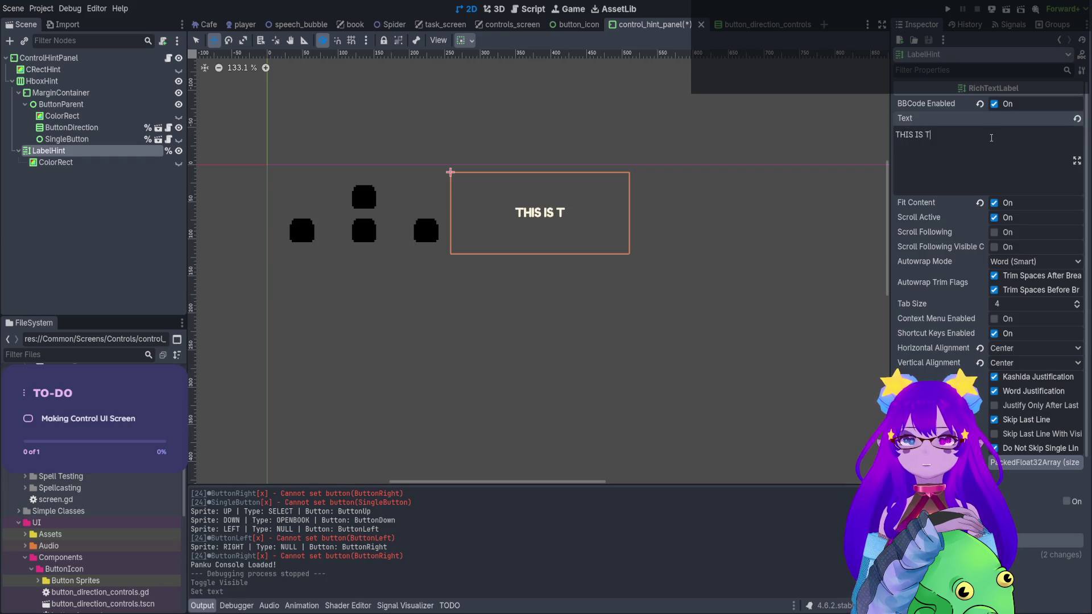
{"action": "type", "text": "EXT. PL"}
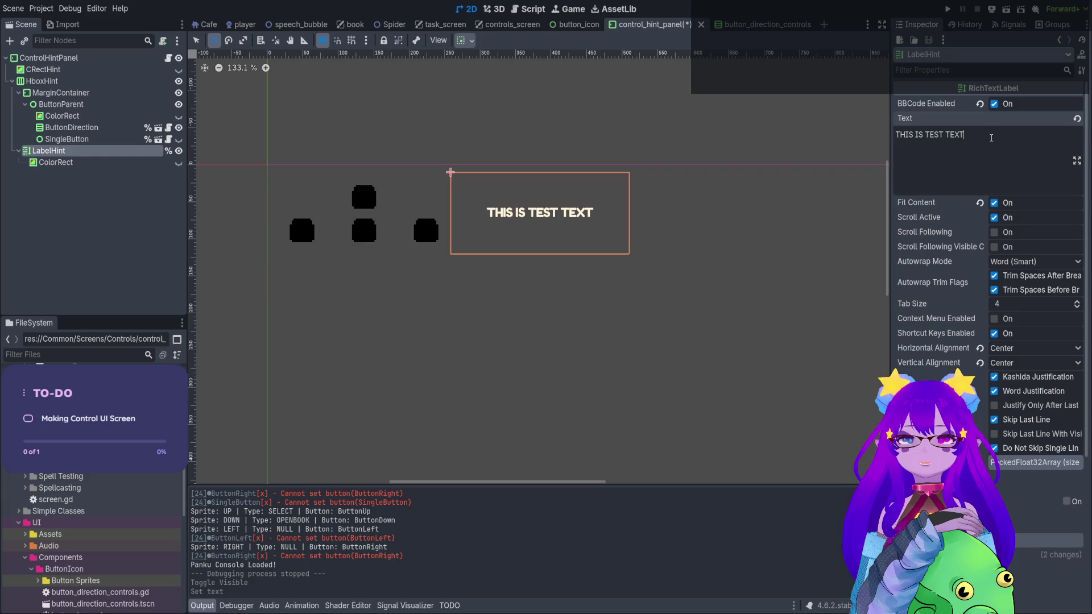
{"action": "type", "text": "EAS"}
{"action": "key", "text": "BackSpace"}
{"action": "key", "text": "BackSpace"}
{"action": "key", "text": "BackSpace"}
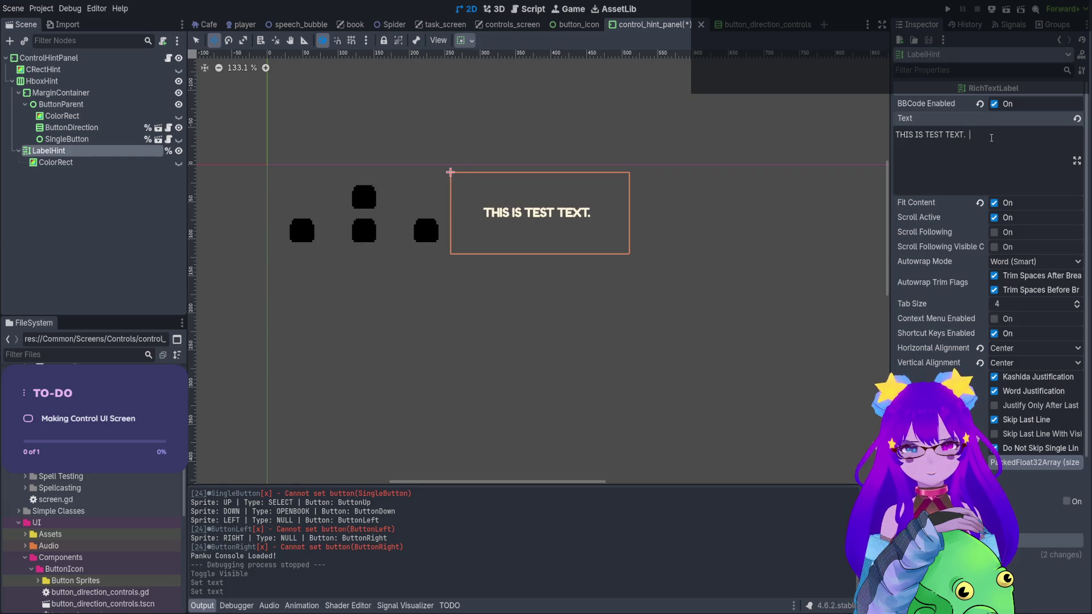
{"action": "key", "text": "BackSpace"}
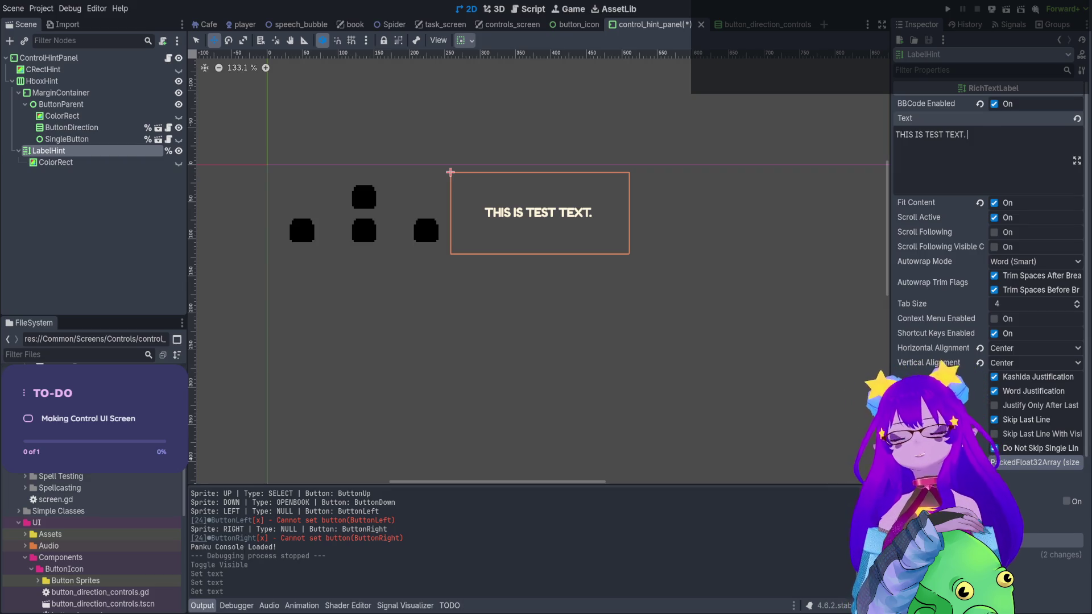
{"action": "key", "text": "ctrl+s"}
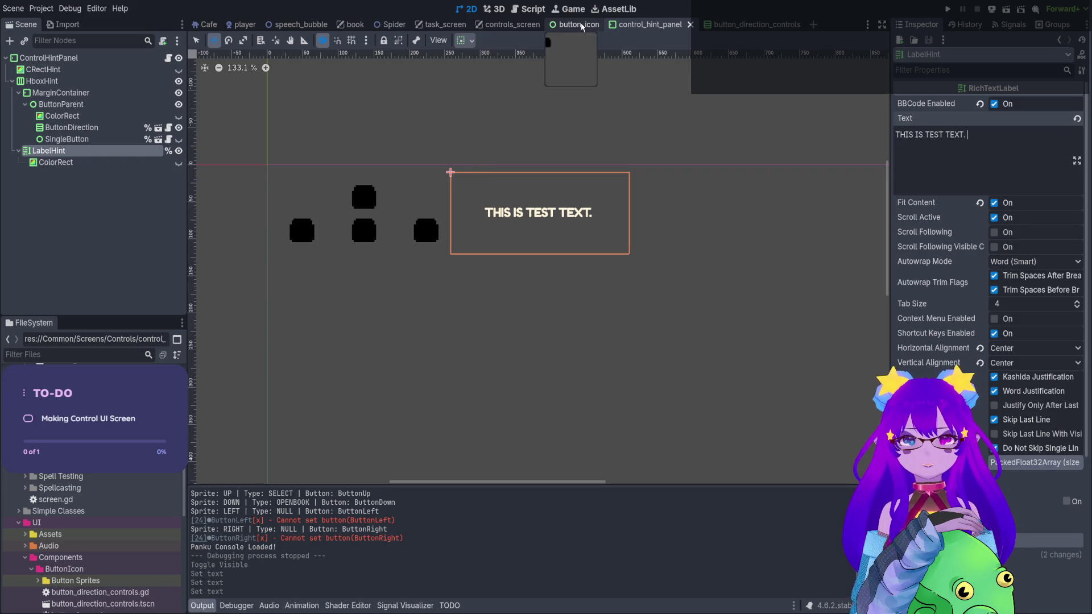
Step: Switch to the controls_screen scene and bring the ControlHint panel into view
{"action": "left_click", "coordinate": [448, 27]}
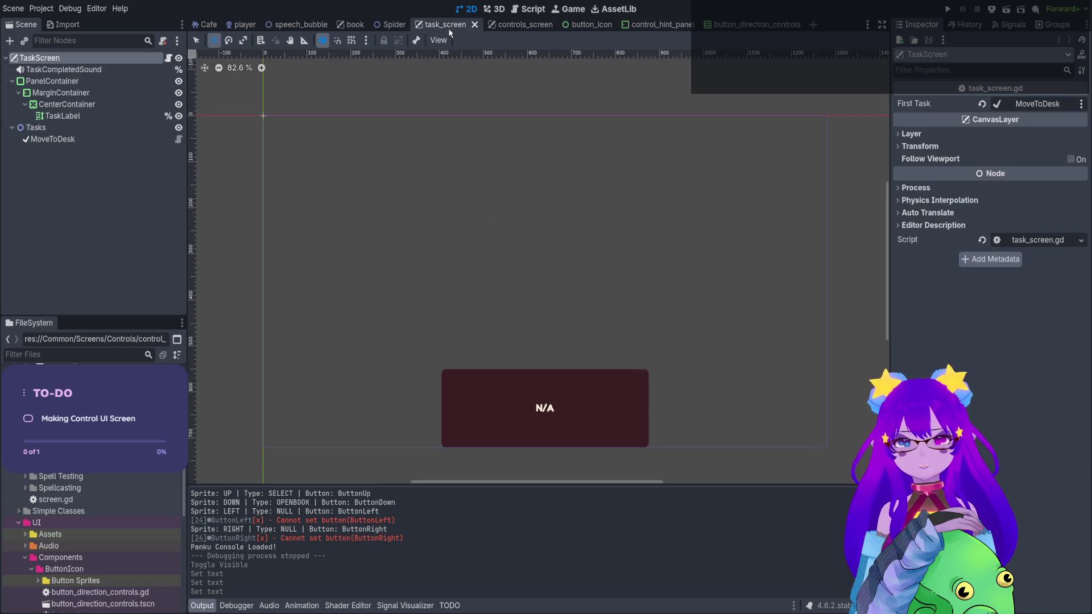
{"action": "left_click", "coordinate": [503, 23]}
{"action": "scroll", "coordinate": [580, 148], "scroll_direction": "down", "scroll_amount": 5}
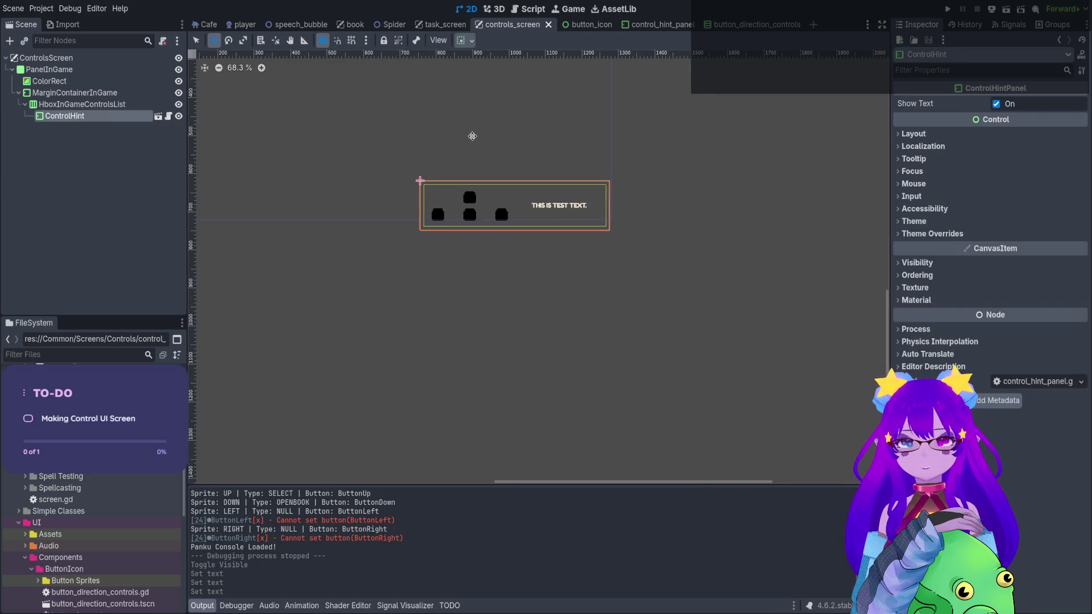
{"action": "left_click_drag", "start_coordinate": [472, 136], "coordinate": [554, 181]}
{"action": "scroll", "coordinate": [637, 190], "scroll_direction": "up", "scroll_amount": 5}
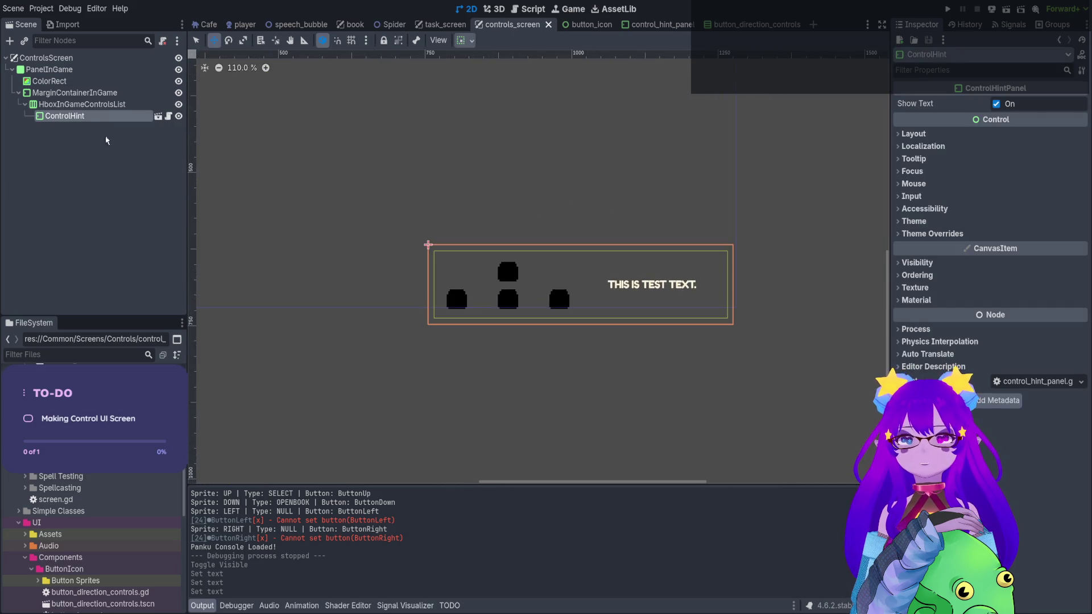
{"action": "scroll", "coordinate": [398, 182], "scroll_direction": "down", "scroll_amount": 10}
{"action": "scroll", "coordinate": [508, 160], "scroll_direction": "up", "scroll_amount": 6}
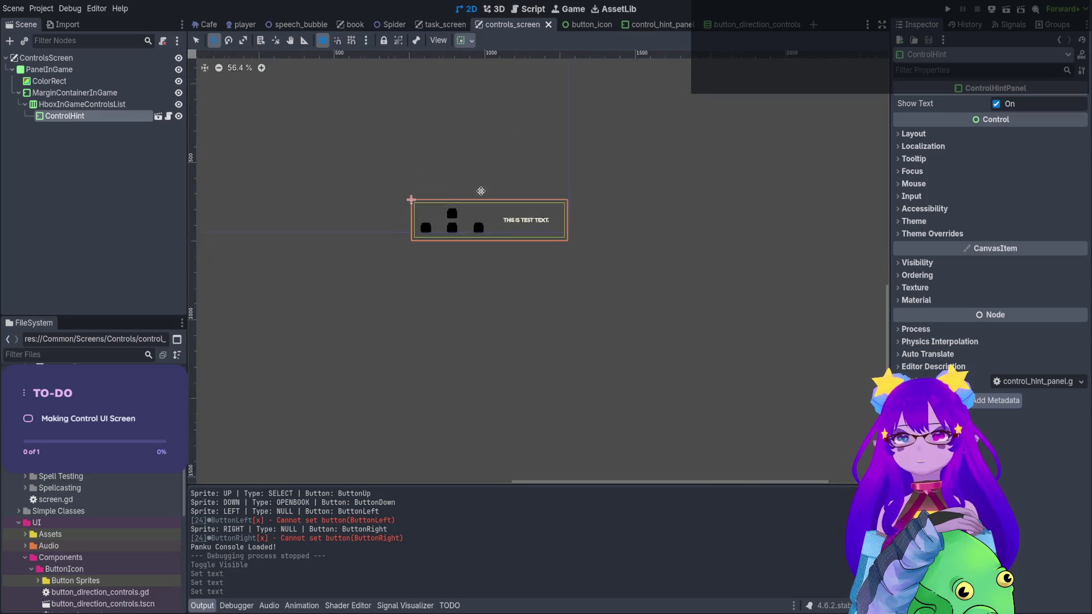
Step: Reparent ControlHint from the HBox controls list to ColorRect, with its Layout and Transform shown
{"action": "left_click", "coordinate": [970, 135]}
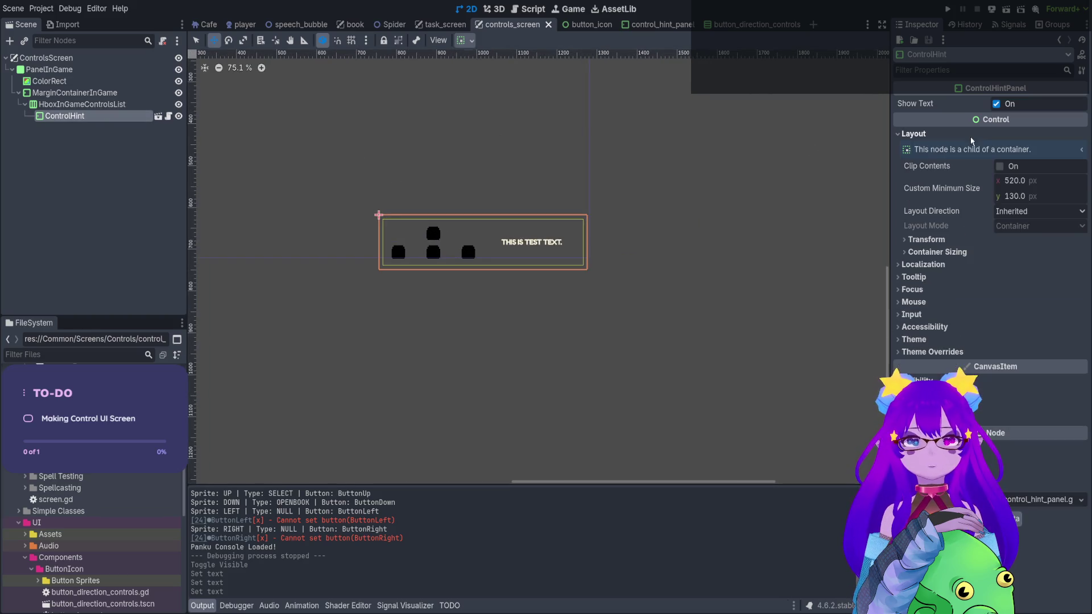
{"action": "left_click", "coordinate": [962, 240]}
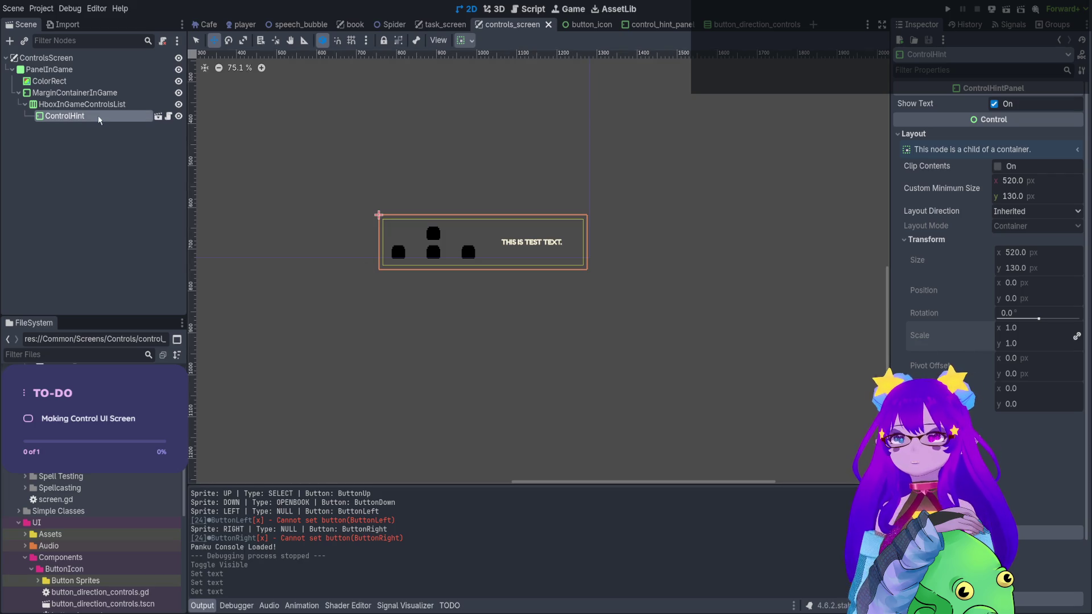
{"action": "mouse_move", "coordinate": [74, 116]}
{"action": "left_mouse_down"}
{"action": "mouse_move", "coordinate": [91, 102]}
{"action": "mouse_move", "coordinate": [48, 82]}
{"action": "left_mouse_up"}
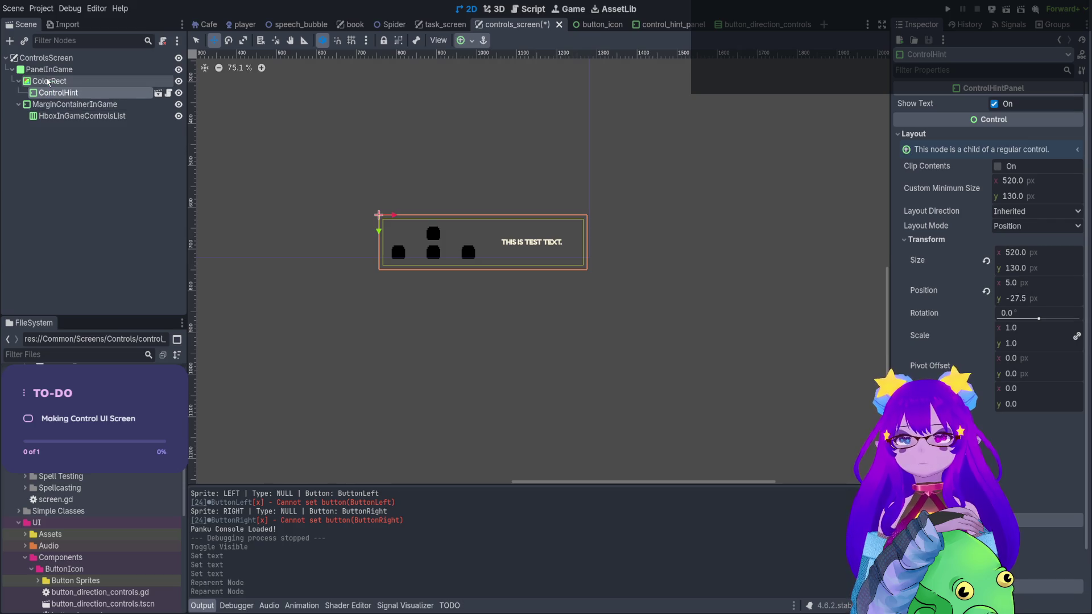
Step: Set ControlHint's scale to 0.5 and save the controls_screen scene
{"action": "left_click", "coordinate": [1029, 323]}
{"action": "type", "text": "0"}
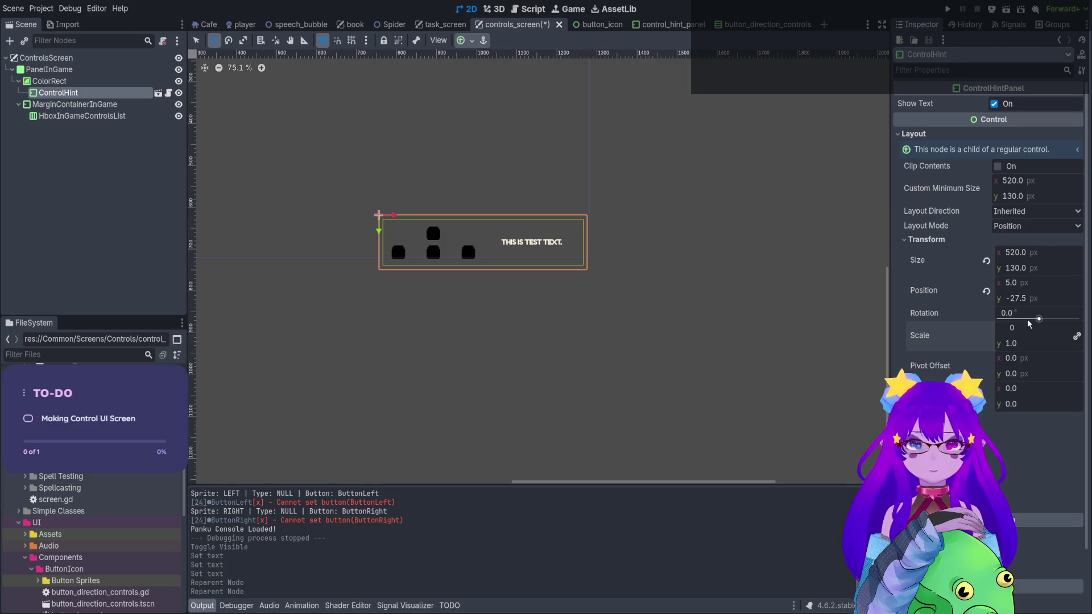
{"action": "type", "text": ".5"}
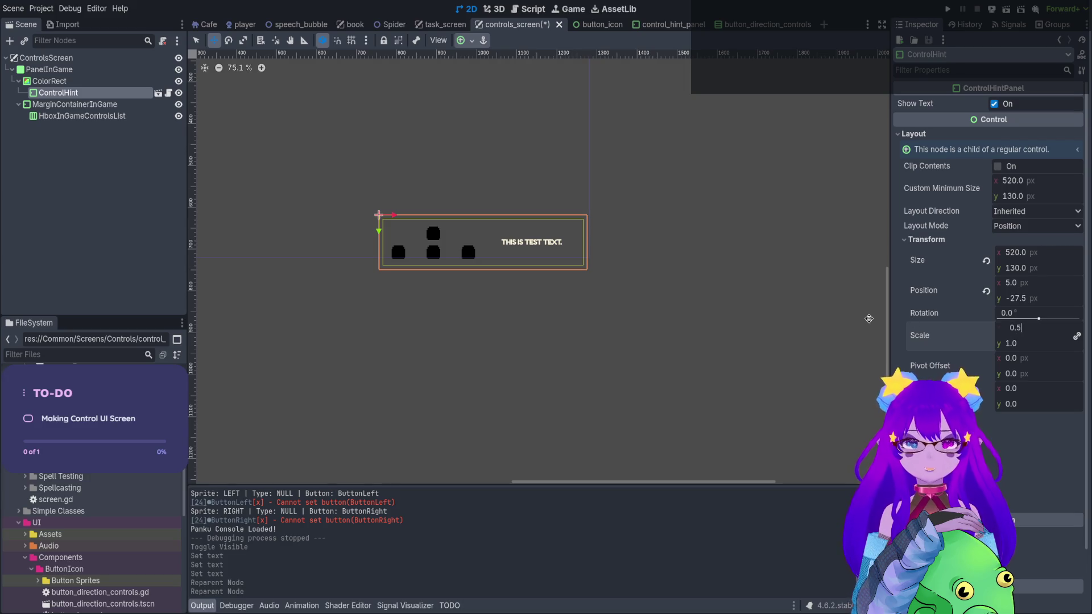
{"action": "key", "text": "Return"}
{"action": "scroll", "coordinate": [443, 214], "scroll_direction": "up", "scroll_amount": 6}
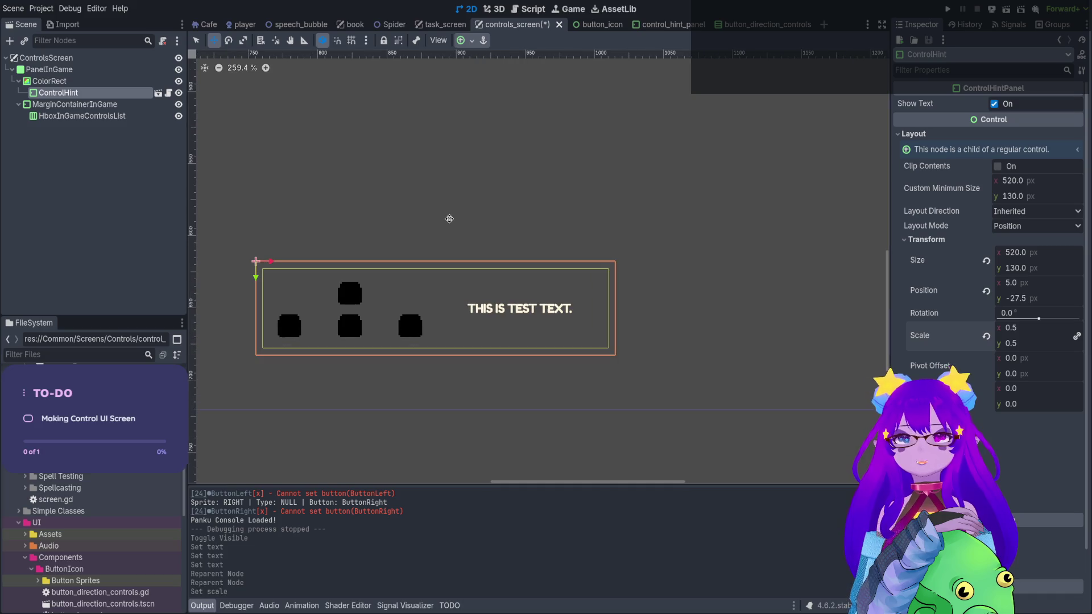
{"action": "key", "text": "ctrl+s"}
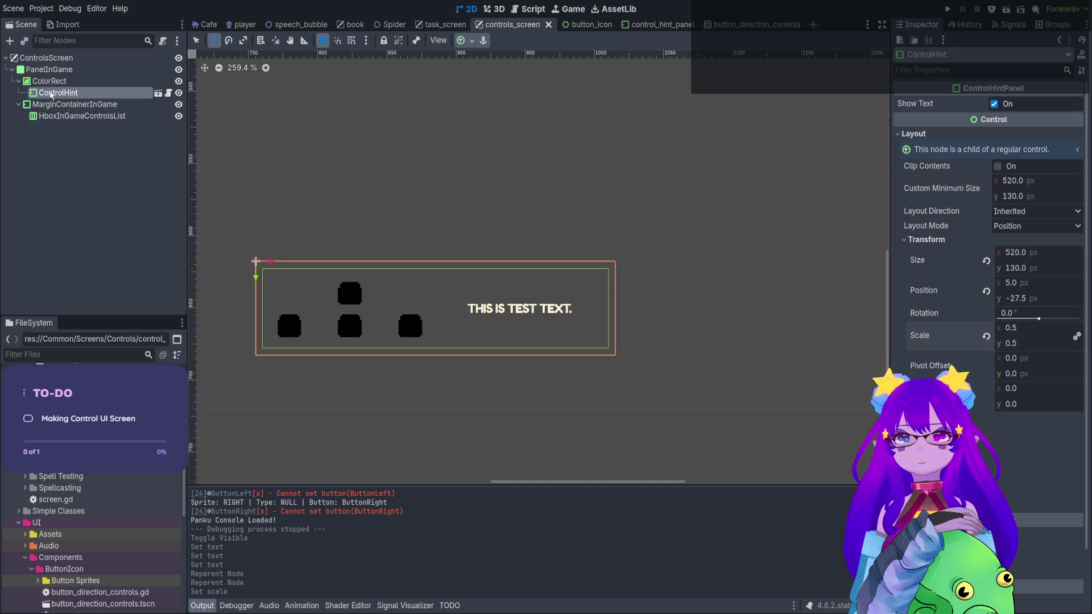
Step: Position ControlHint inside the green ColorRect bar and add a new Control node under ColorRect
{"action": "left_click", "coordinate": [137, 70]}
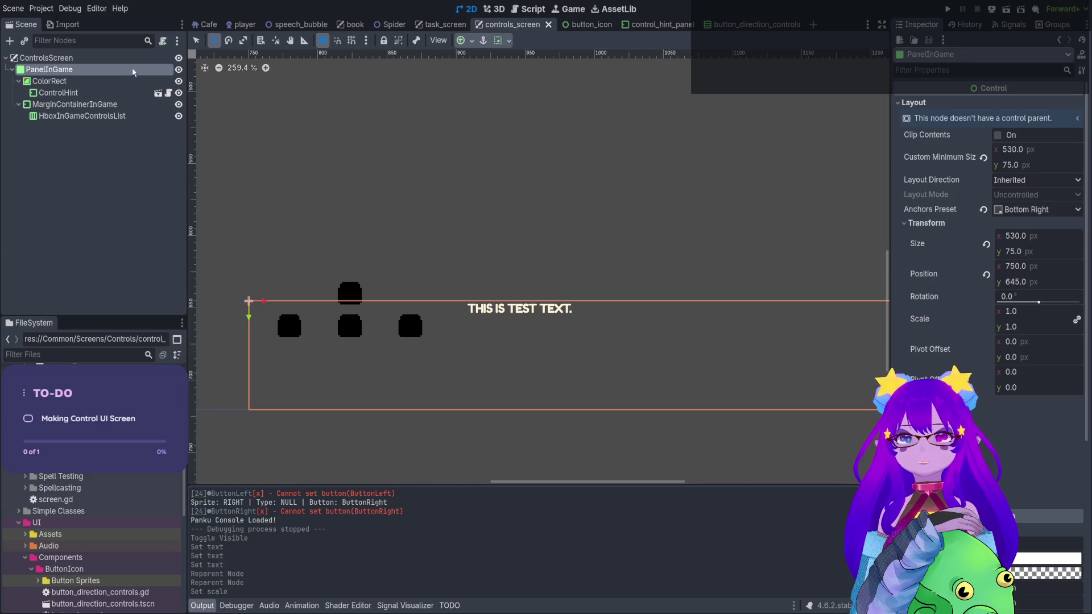
{"action": "left_click", "coordinate": [131, 84]}
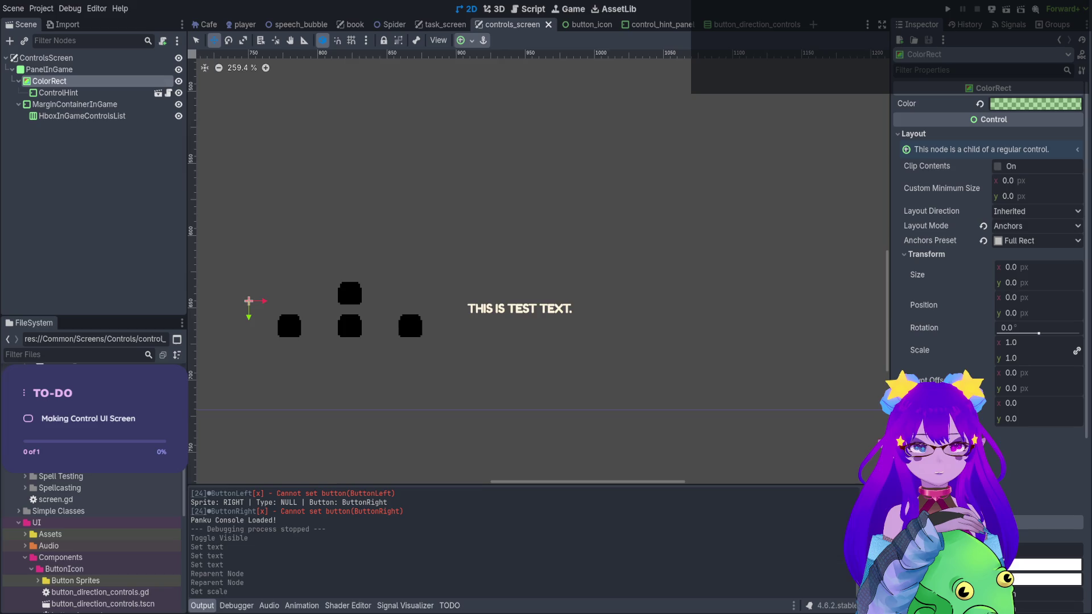
{"action": "scroll", "coordinate": [654, 387], "scroll_direction": "down", "scroll_amount": 6}
{"action": "scroll", "coordinate": [722, 376], "scroll_direction": "up", "scroll_amount": 4}
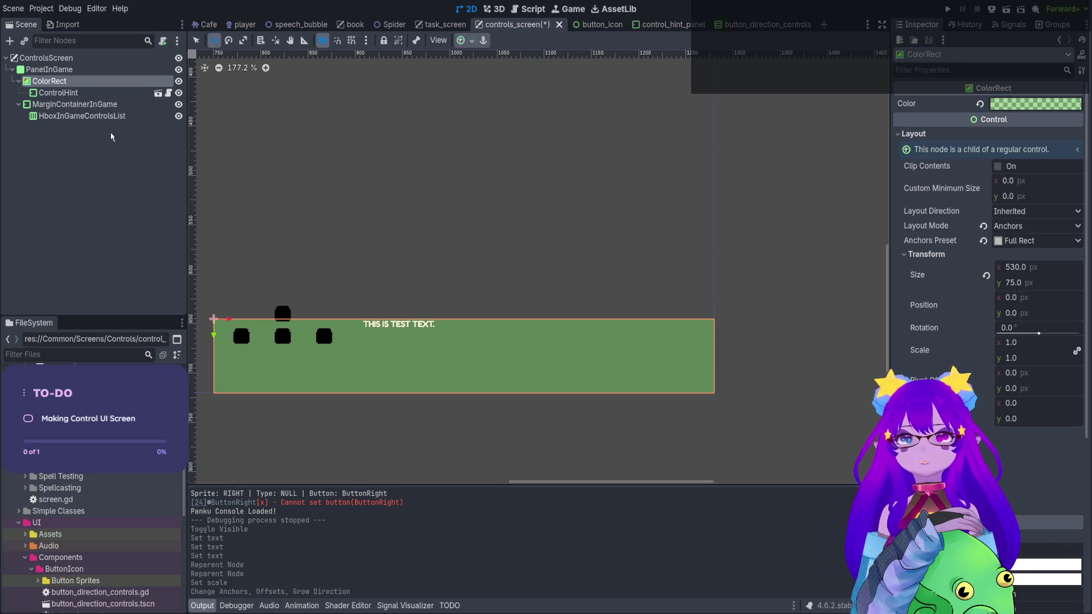
{"action": "left_click", "coordinate": [59, 92]}
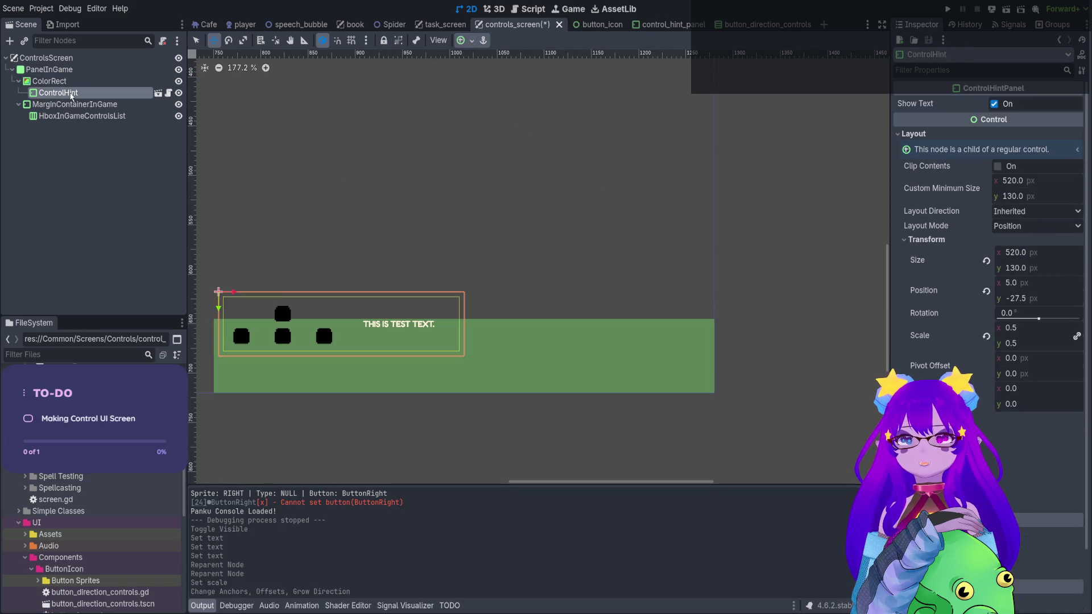
{"action": "mouse_move", "coordinate": [300, 317]}
{"action": "left_mouse_down"}
{"action": "mouse_move", "coordinate": [370, 391]}
{"action": "mouse_move", "coordinate": [479, 352]}
{"action": "left_mouse_up"}
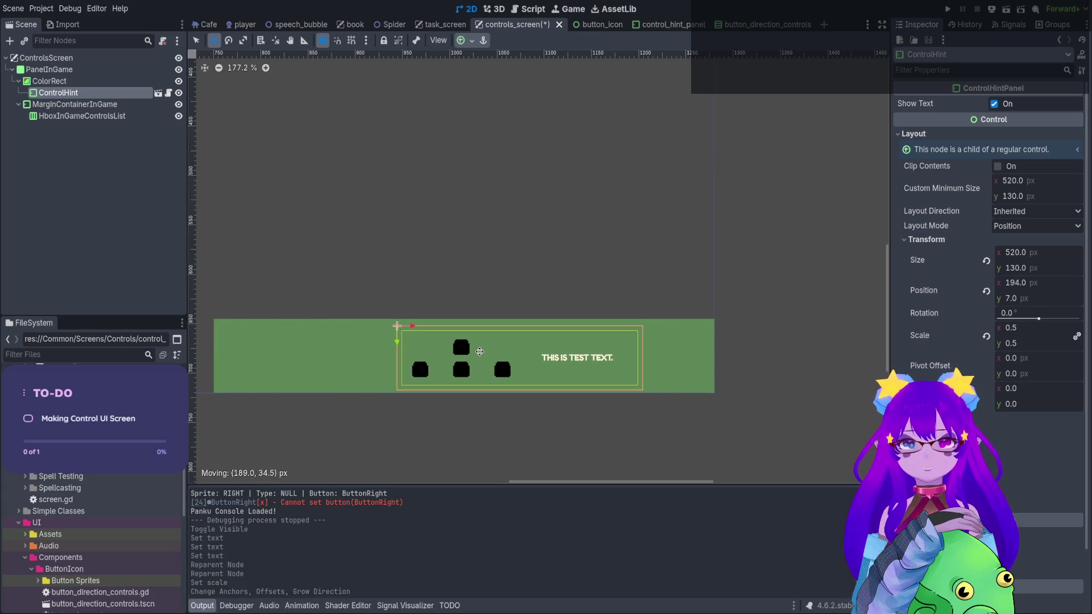
{"action": "left_click_drag", "start_coordinate": [479, 352], "coordinate": [494, 352]}
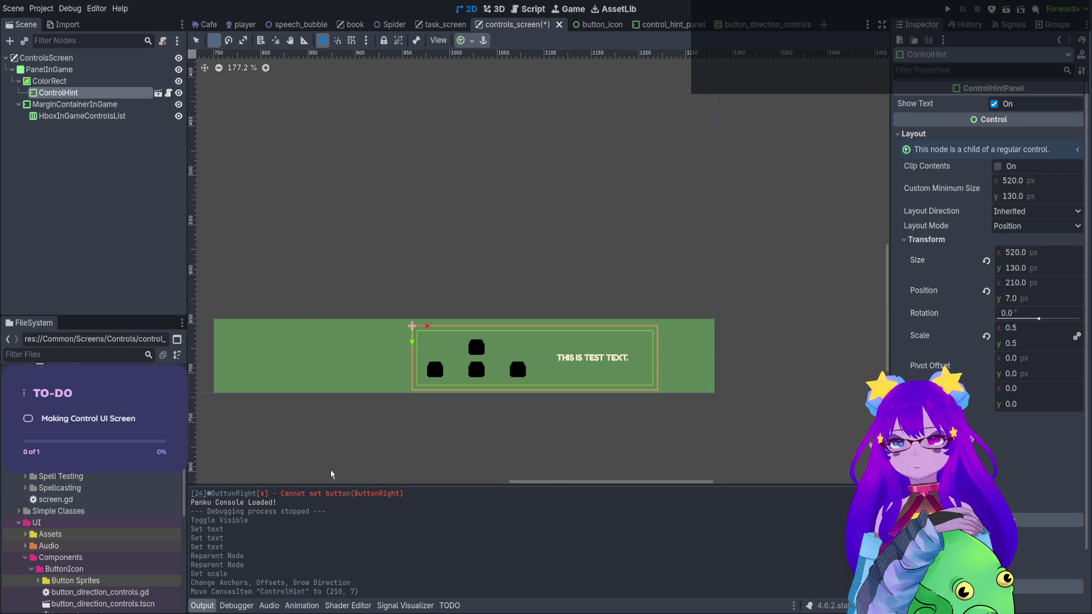
{"action": "key", "text": "Return"}
{"action": "mouse_move", "coordinate": [57, 105]}
{"action": "left_mouse_down"}
{"action": "mouse_move", "coordinate": [59, 90]}
{"action": "mouse_move", "coordinate": [65, 107]}
{"action": "mouse_move", "coordinate": [75, 96]}
{"action": "left_mouse_up"}
Step: Nest ControlHint under the new Control, reset both positions to zero, and save
{"action": "left_click", "coordinate": [76, 95]}
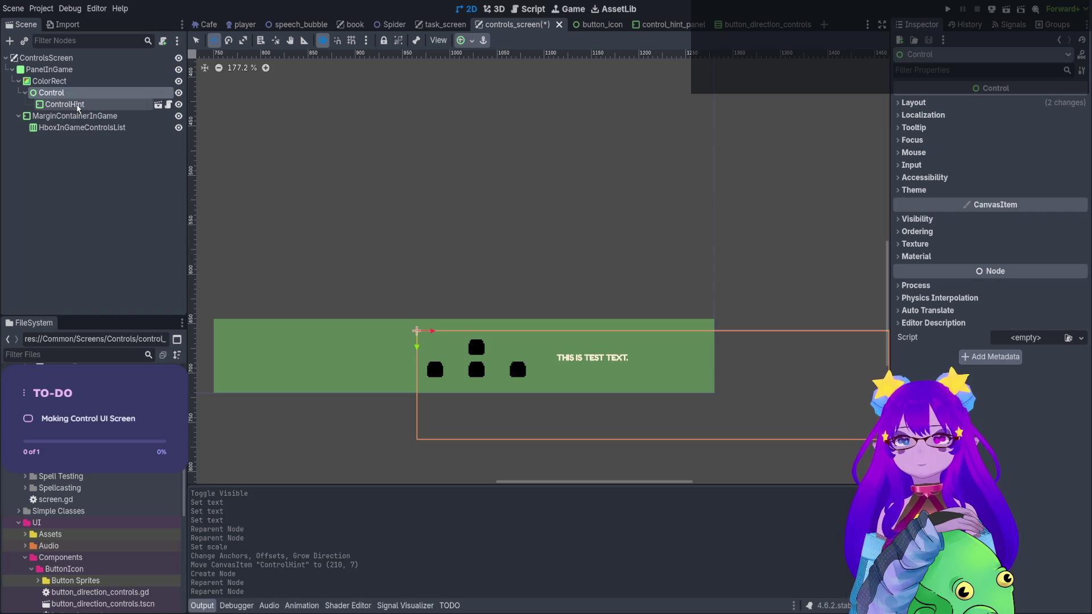
{"action": "left_click", "coordinate": [77, 105]}
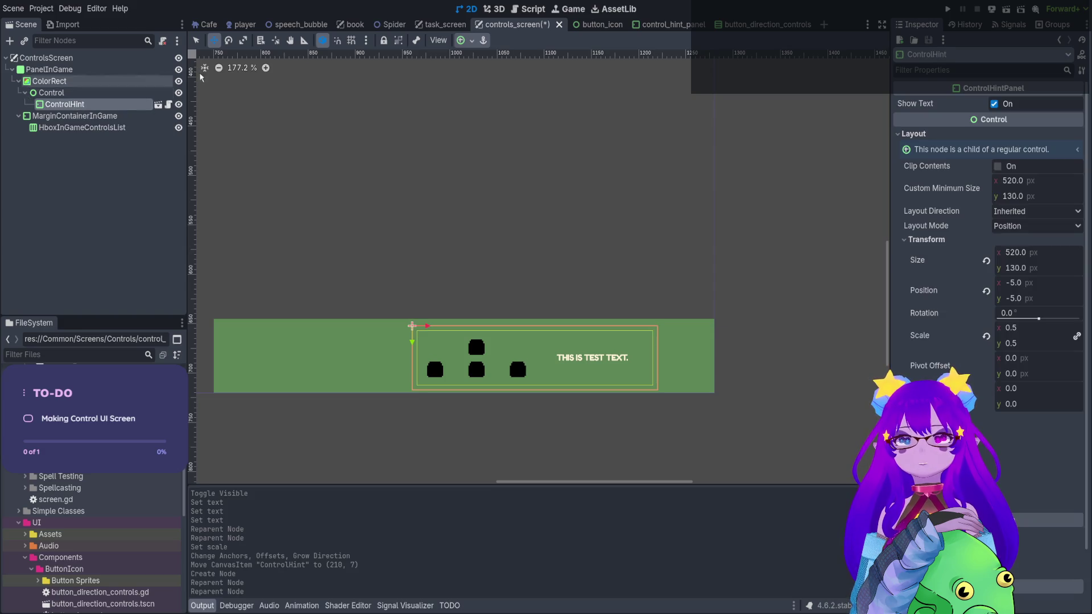
{"action": "left_click", "coordinate": [986, 290]}
{"action": "left_click", "coordinate": [84, 96]}
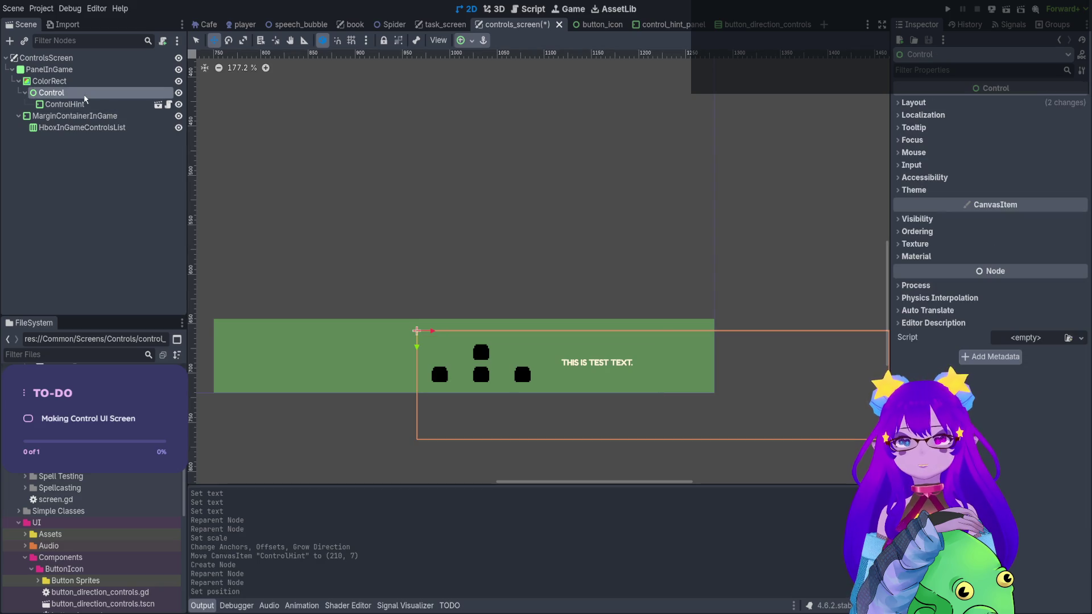
{"action": "left_click", "coordinate": [986, 104]}
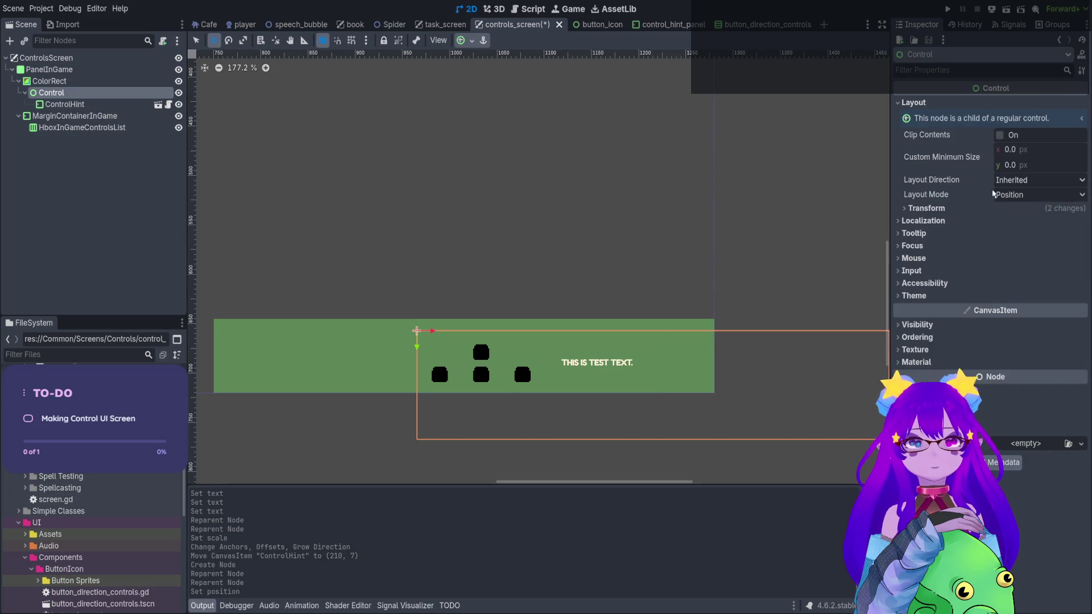
{"action": "left_click", "coordinate": [977, 210]}
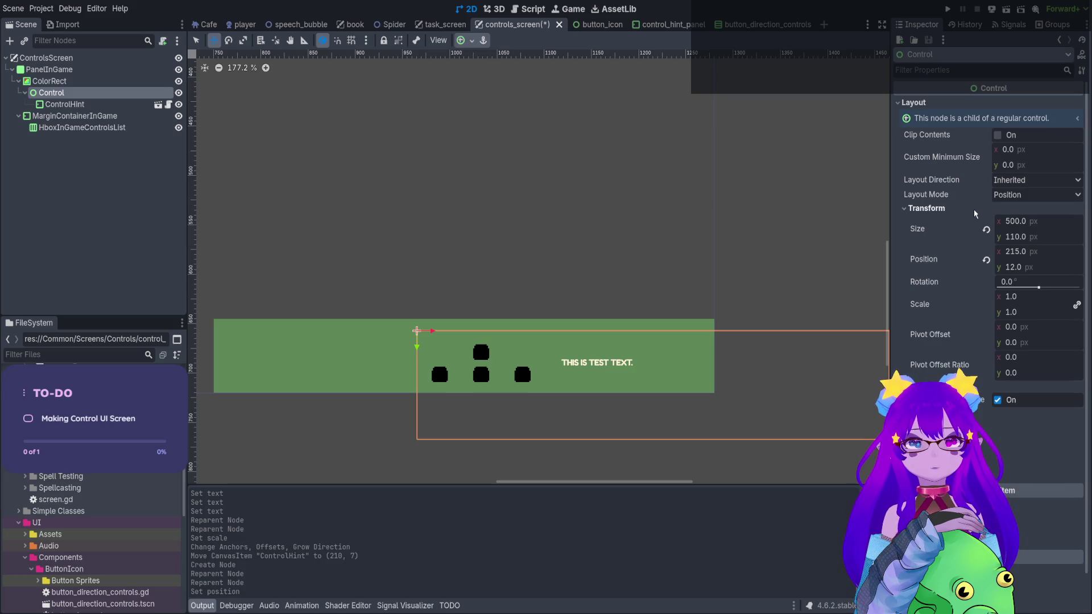
{"action": "left_click", "coordinate": [986, 260]}
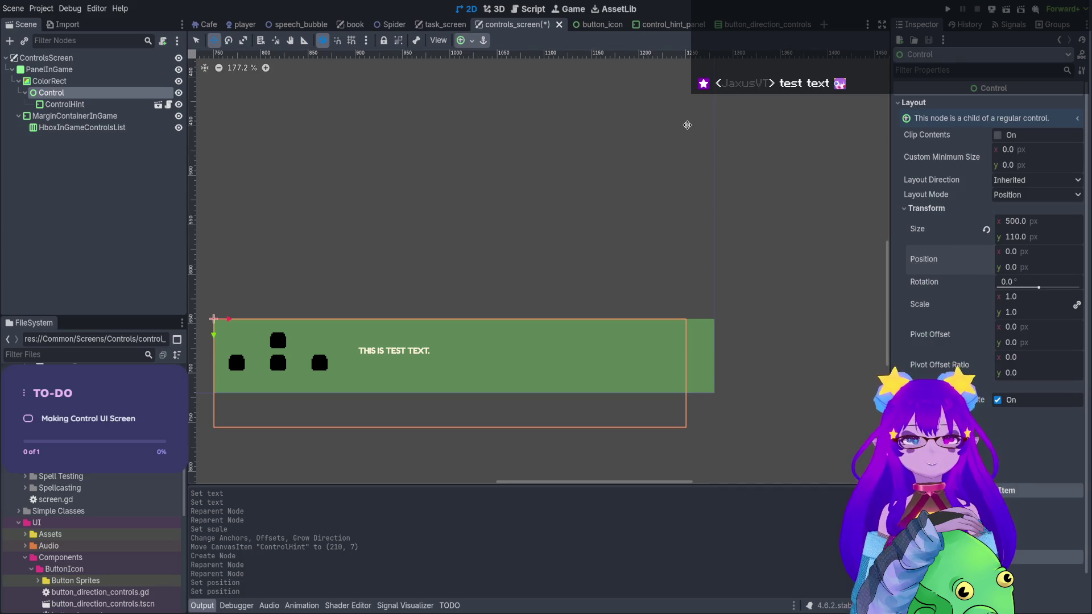
{"action": "key", "text": "ctrl+s"}
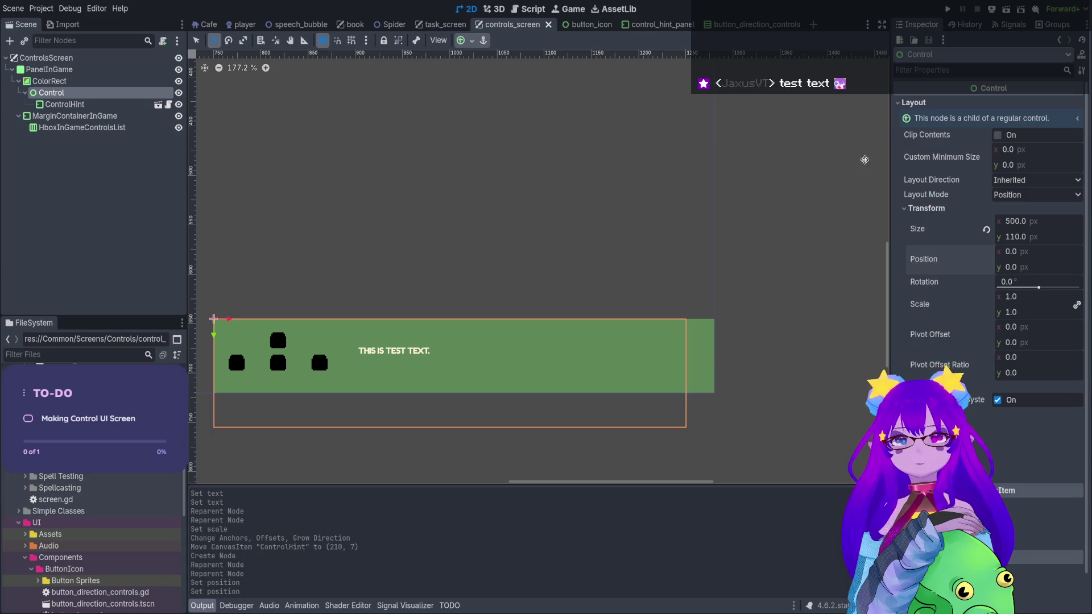
Step: Try a 520×130 minimum size on the Control wrapper, then reset its size and minimum size to zero
{"action": "left_click", "coordinate": [986, 230]}
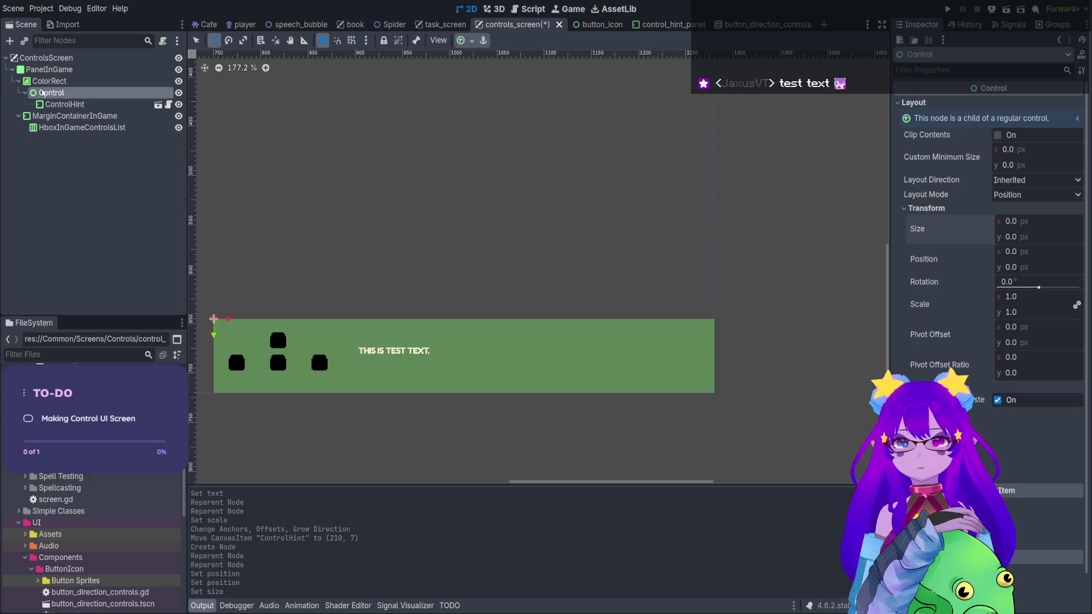
{"action": "left_click", "coordinate": [126, 106]}
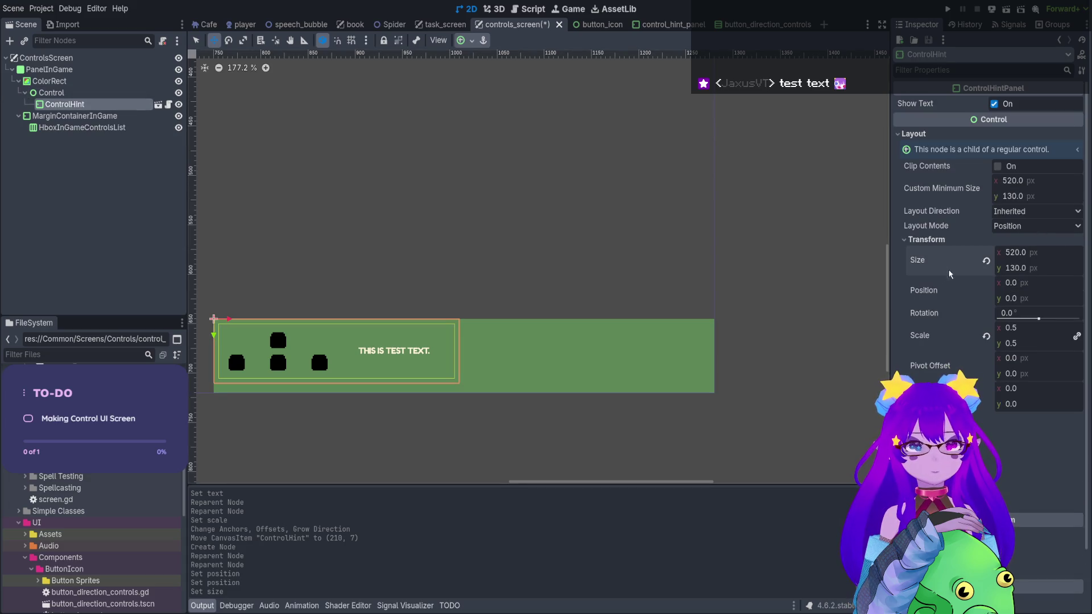
{"action": "left_click", "coordinate": [36, 92]}
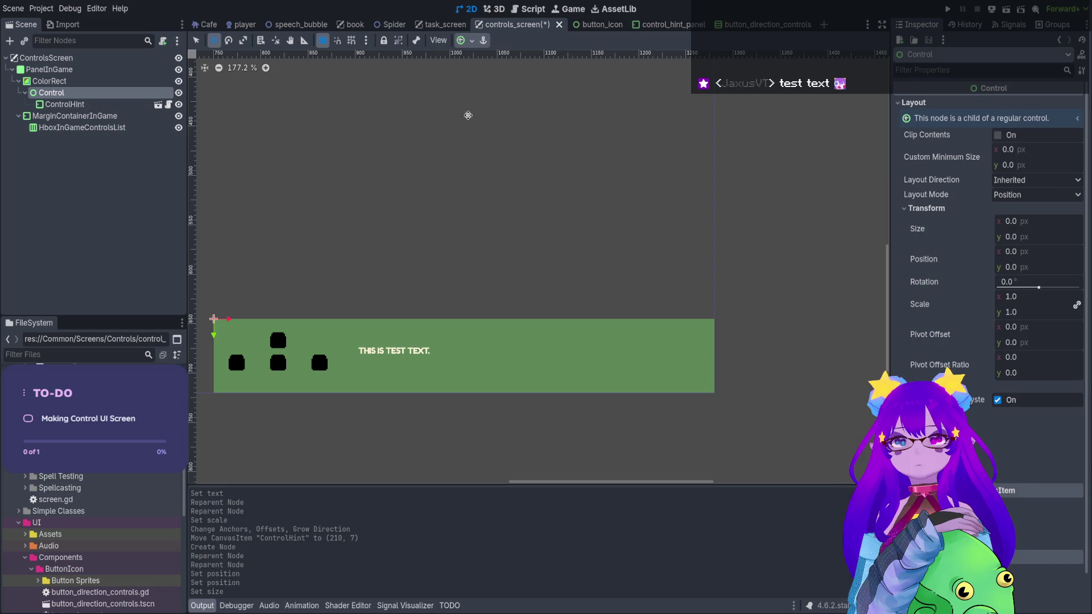
{"action": "key", "text": "ctrl+v"}
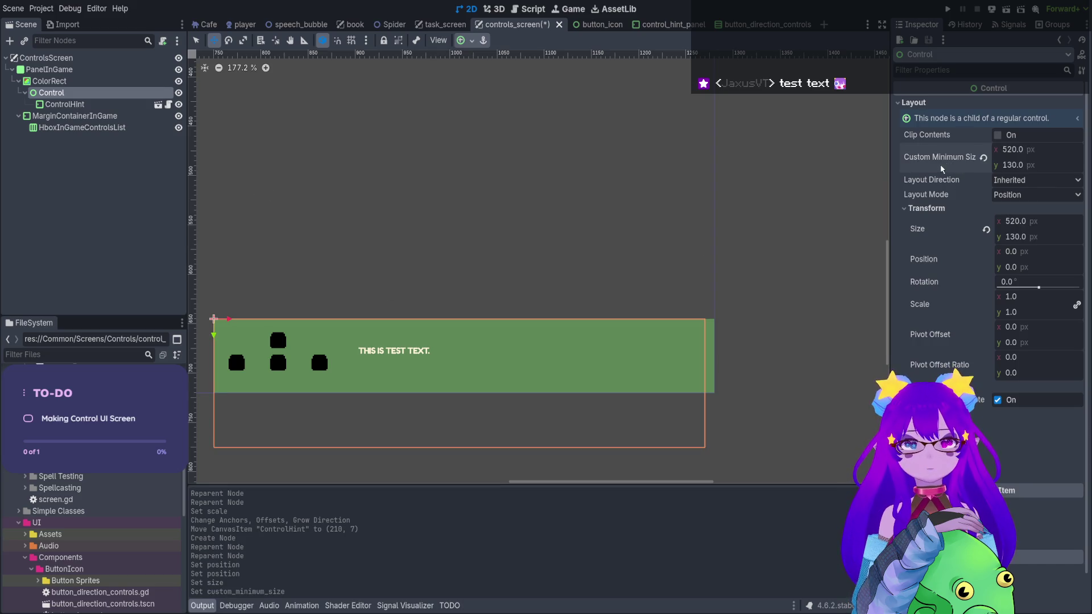
{"action": "left_click", "coordinate": [986, 229]}
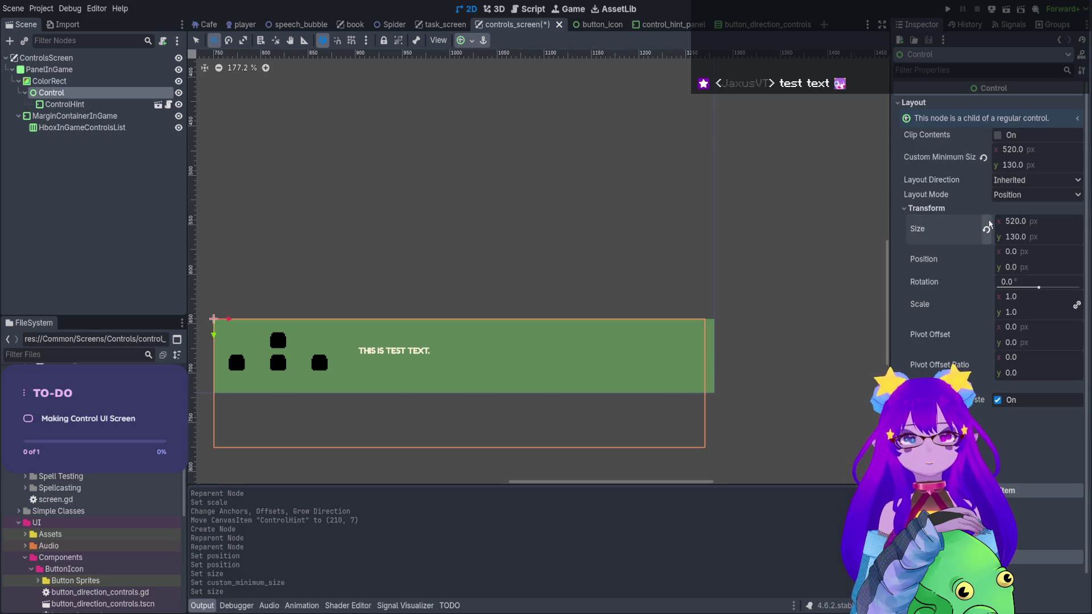
{"action": "left_click_drag", "start_coordinate": [1015, 149], "coordinate": [1003, 149]}
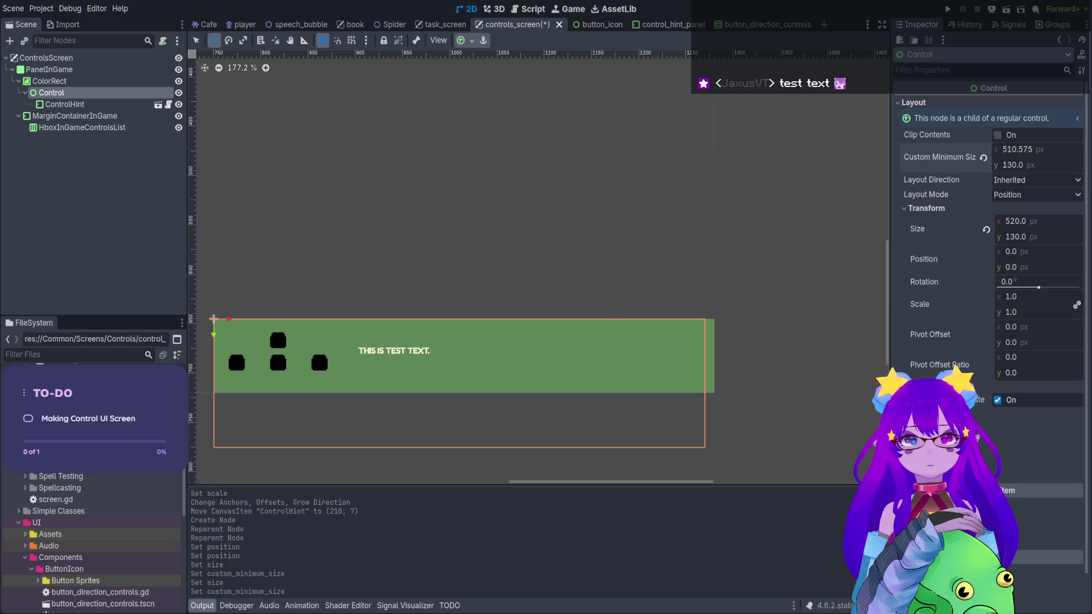
{"action": "left_click", "coordinate": [983, 158]}
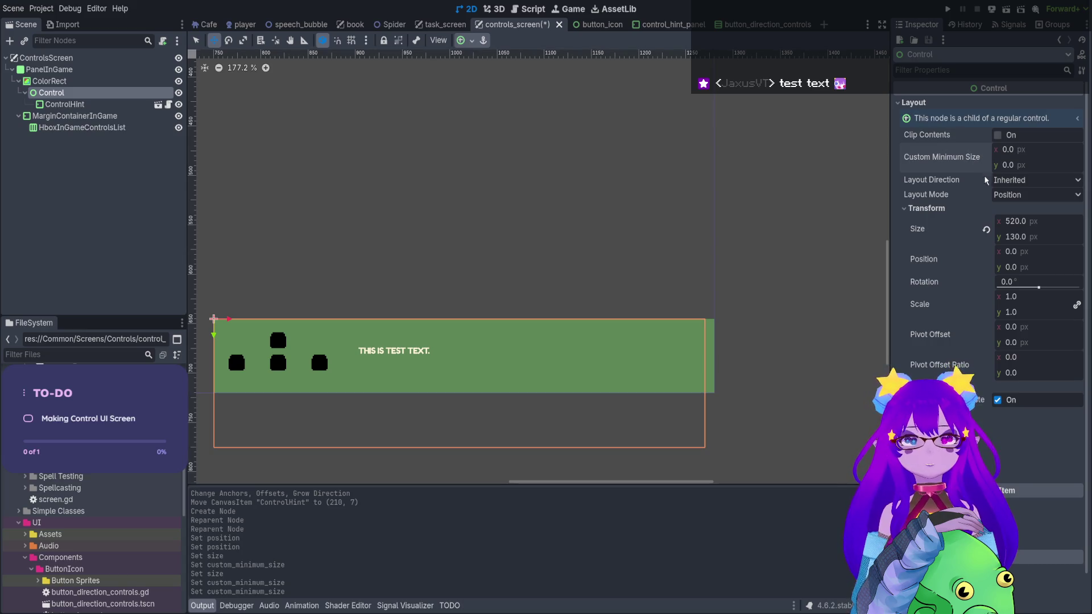
{"action": "left_click", "coordinate": [986, 229]}
Step: Save, undo the last minimum size change, and reselect the Control wrapper
{"action": "key", "text": "ctrl+s"}
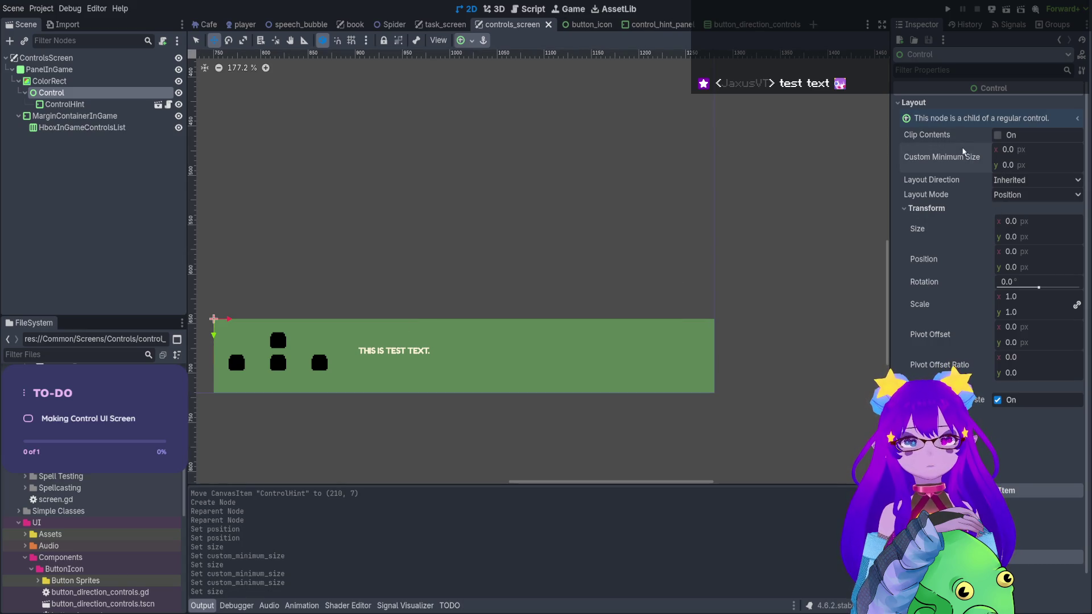
{"action": "key", "text": "ctrl+z"}
{"action": "key", "text": "ctrl+s"}
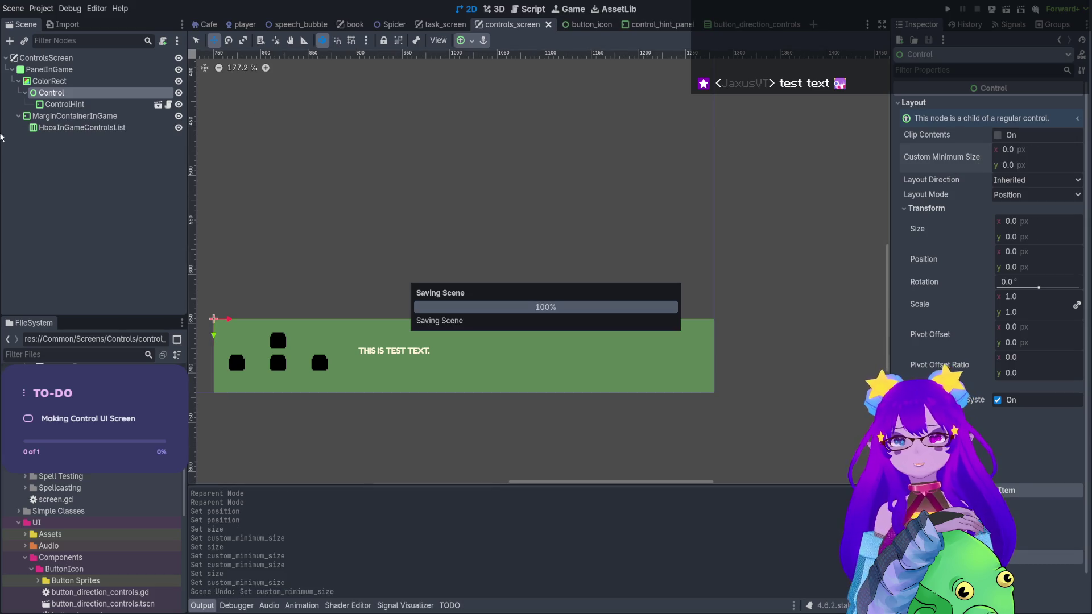
{"action": "left_click", "coordinate": [60, 105]}
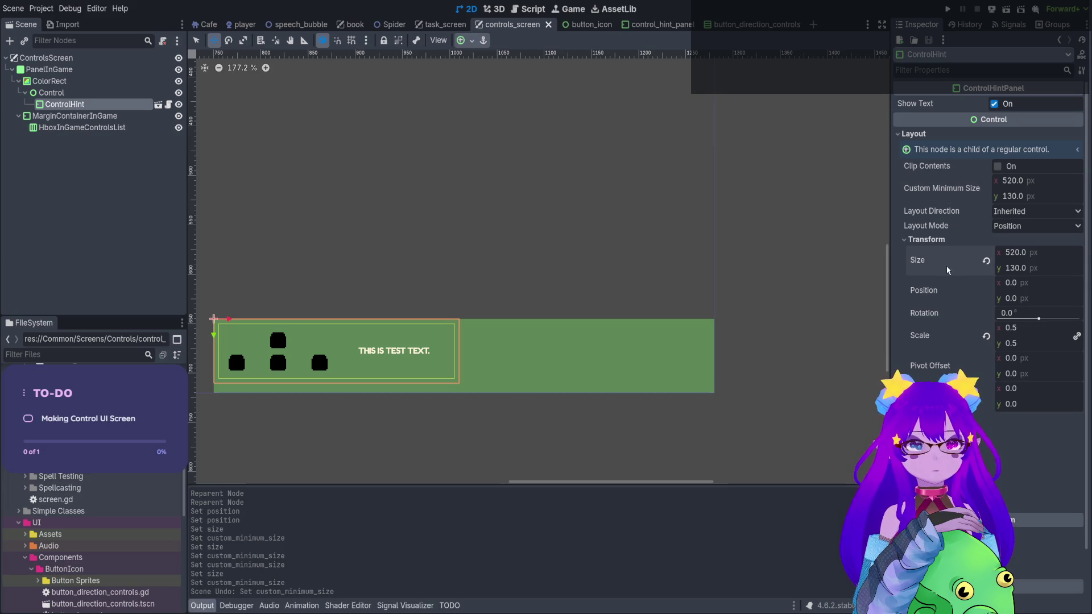
{"action": "left_click", "coordinate": [52, 92]}
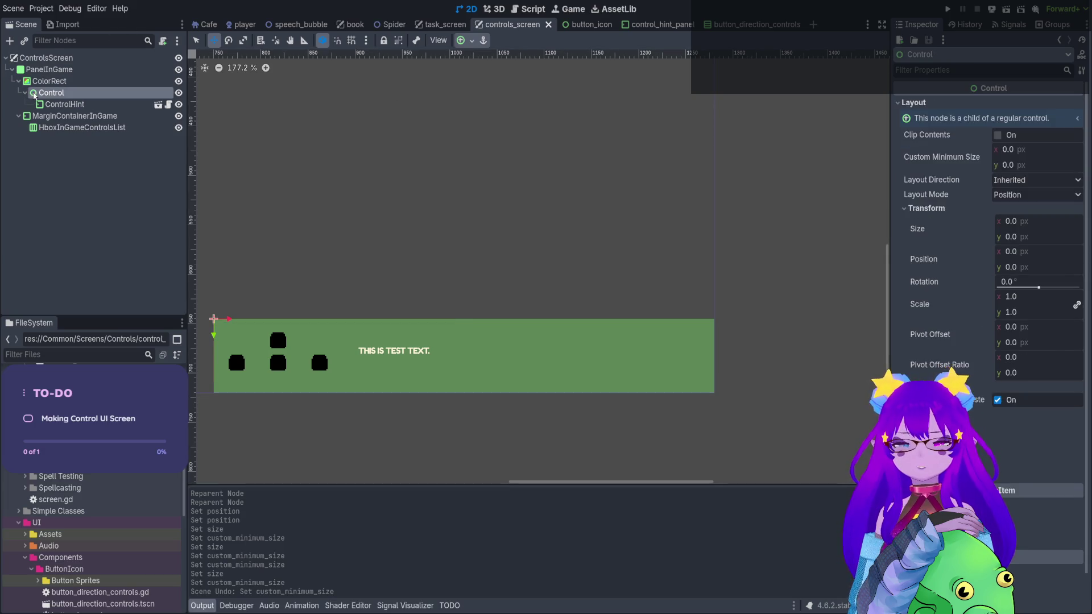
Step: Enter 250 and 75 into the wrapper's Custom Minimum Size fields, then save controls_screen
{"action": "key", "text": "ctrl+v"}
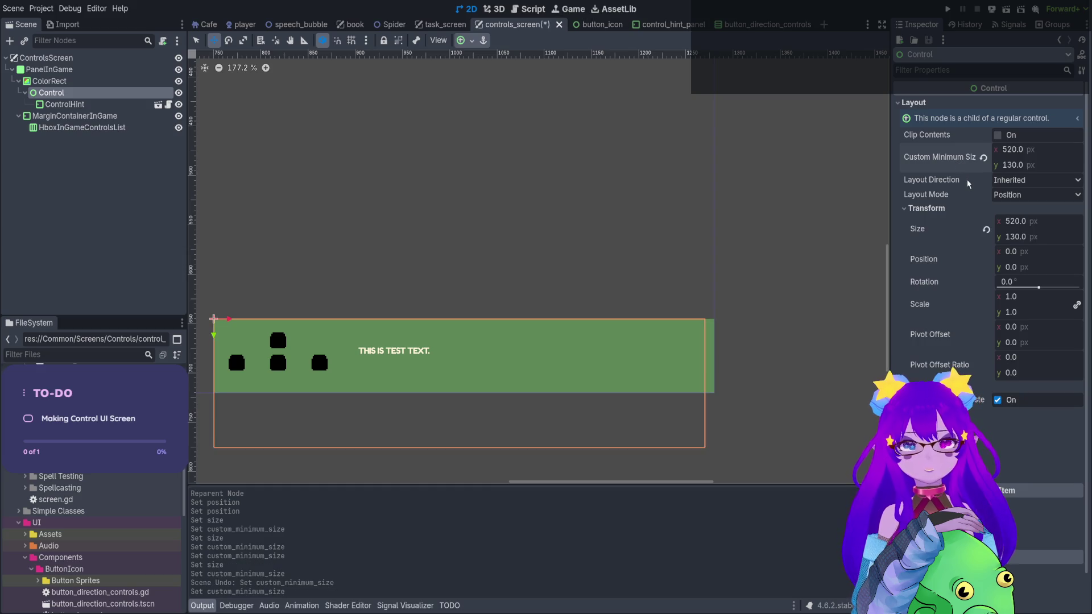
{"action": "key", "text": "ctrl+z"}
{"action": "left_click", "coordinate": [1007, 149]}
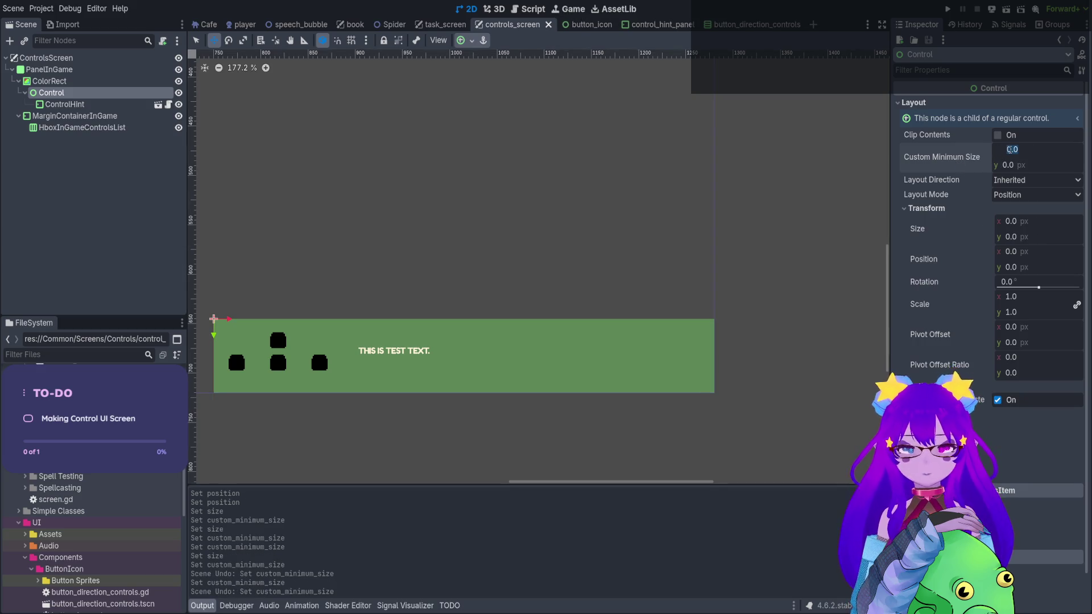
{"action": "type", "text": "100"}
{"action": "key", "text": "Return"}
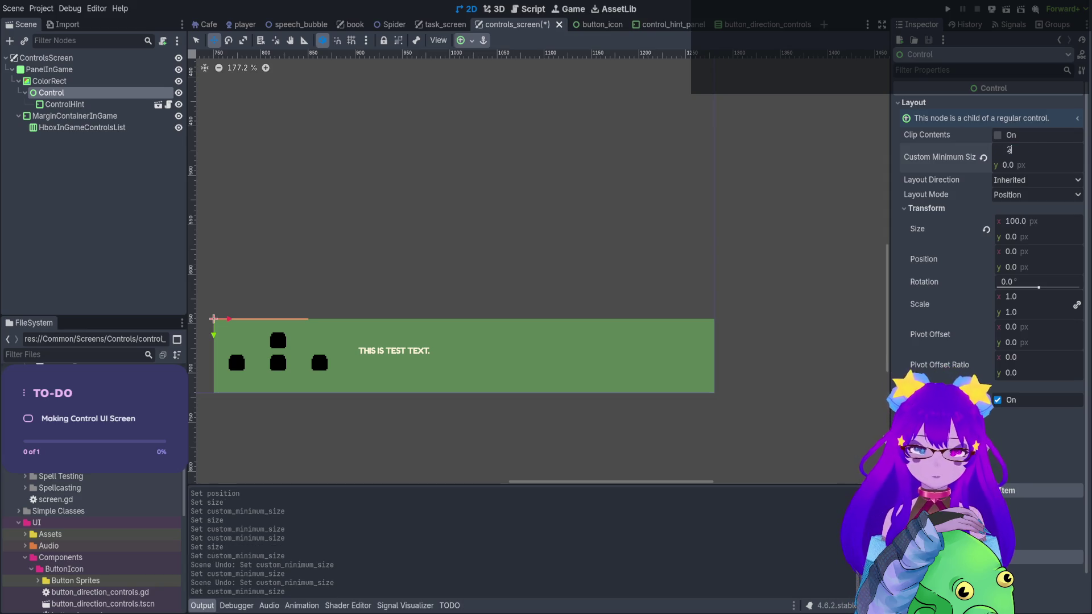
{"action": "key", "text": "Return"}
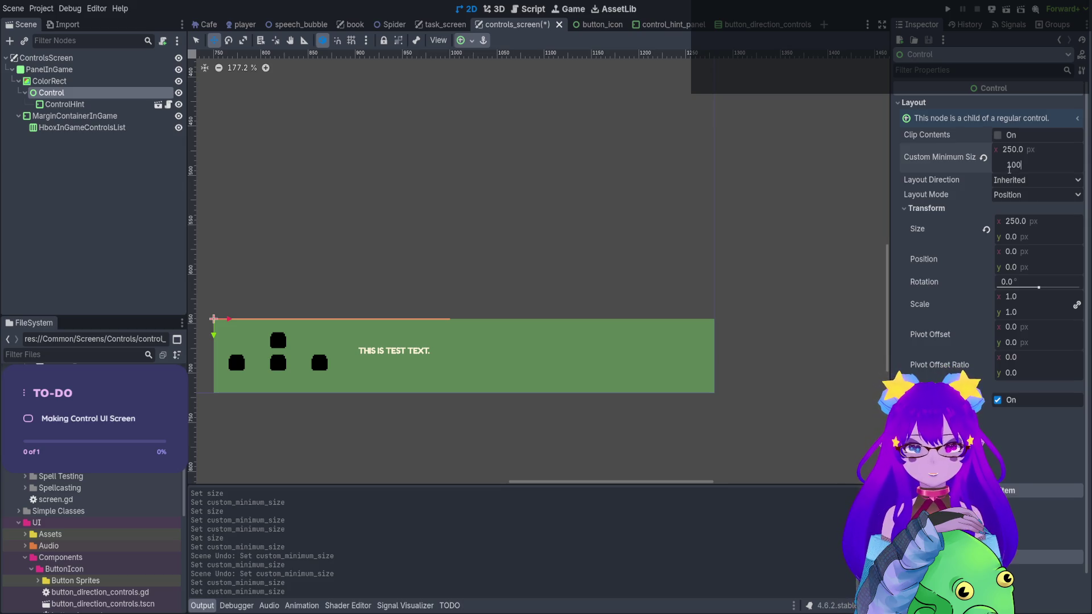
{"action": "key", "text": "Return"}
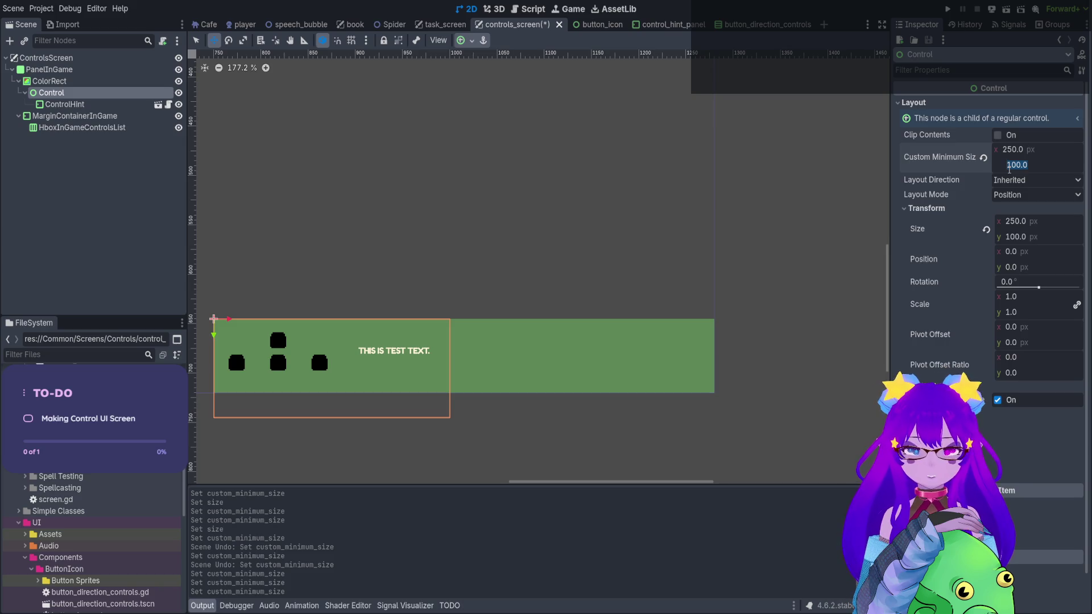
{"action": "key", "text": "Return"}
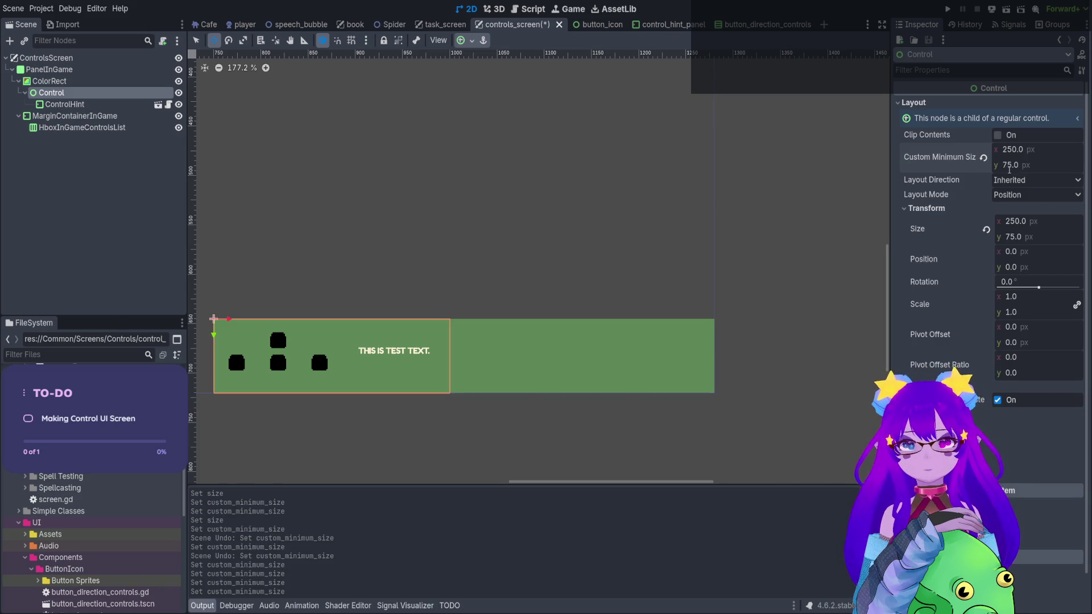
{"action": "scroll", "coordinate": [200, 348], "scroll_direction": "up", "scroll_amount": 6}
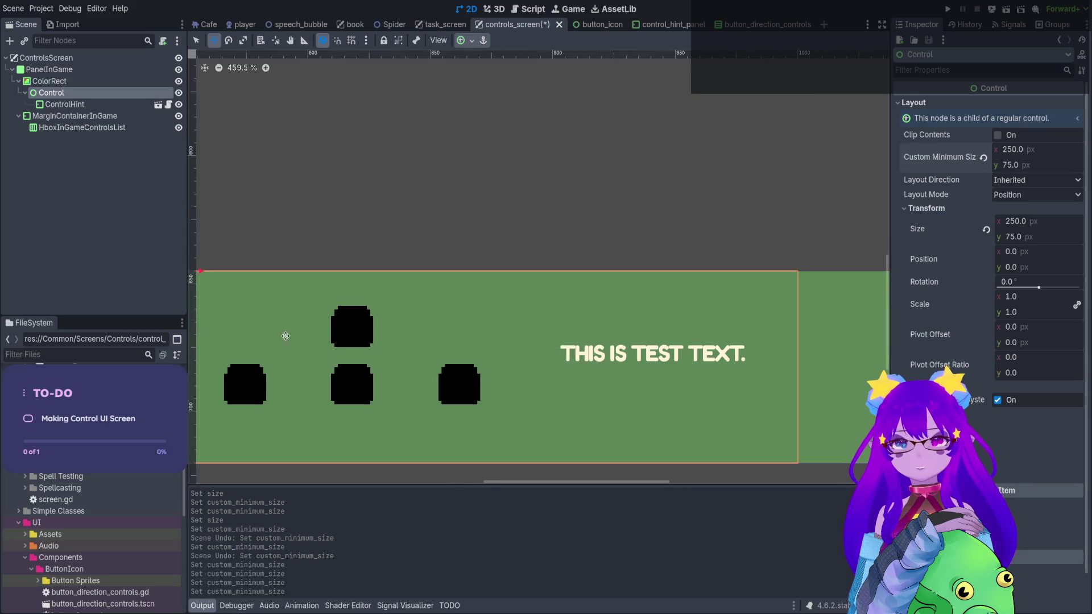
{"action": "left_click_drag", "start_coordinate": [369, 323], "coordinate": [457, 282]}
{"action": "key", "text": "ctrl+s"}
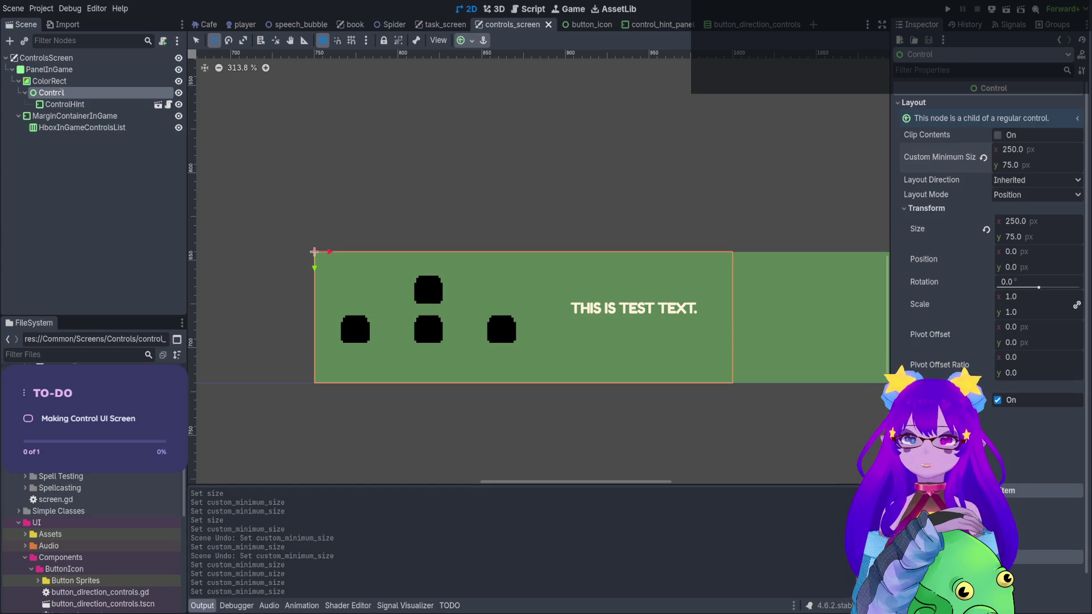
Step: Rename the Control wrapper to HintParent and save
{"action": "double_click", "coordinate": [60, 93]}
{"action": "type", "text": "HintParent"}
{"action": "key", "text": "Return"}
{"action": "key", "text": "ctrl+s"}
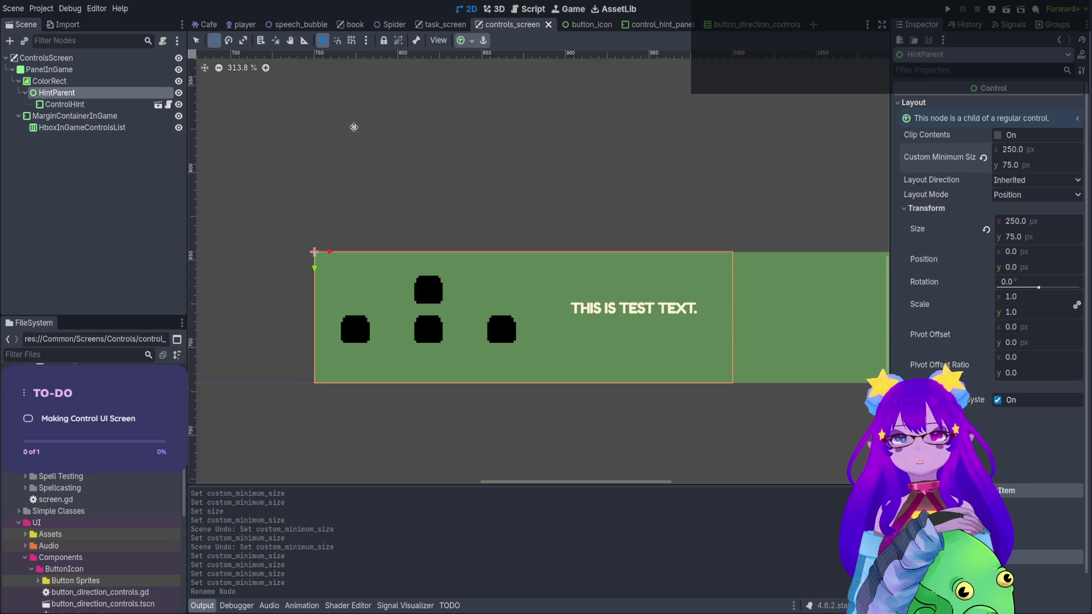
Step: Move HintParent, with ControlHint, under HboxInGameControlsList
{"action": "scroll", "coordinate": [419, 140], "scroll_direction": "down", "scroll_amount": 6}
{"action": "scroll", "coordinate": [419, 139], "scroll_direction": "down", "scroll_amount": 2}
{"action": "left_click_drag", "start_coordinate": [86, 93], "coordinate": [139, 138]}
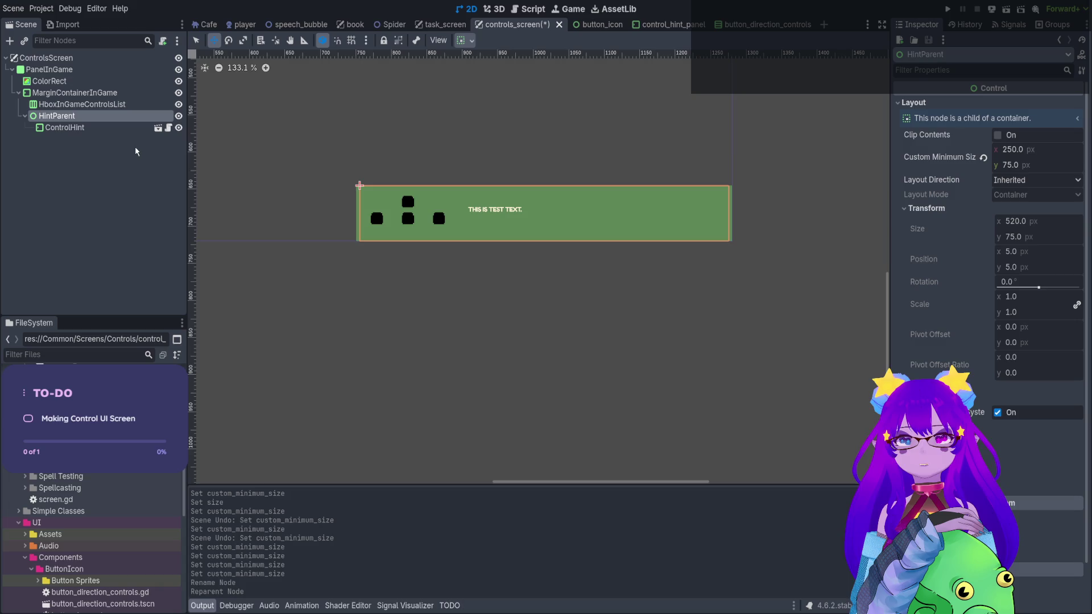
{"action": "key", "text": "ctrl+z"}
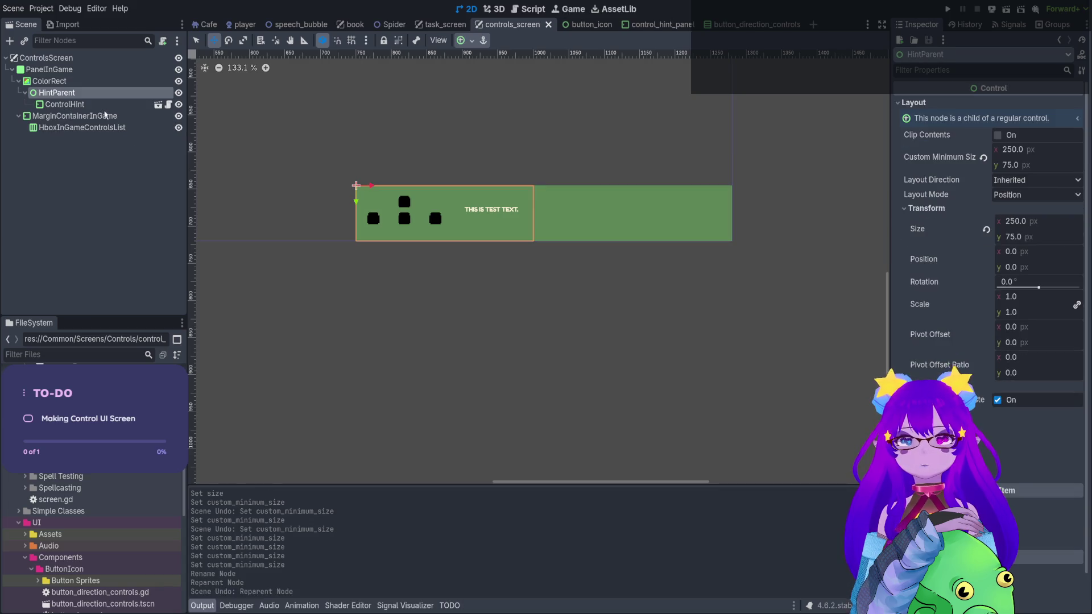
{"action": "left_click", "coordinate": [45, 128]}
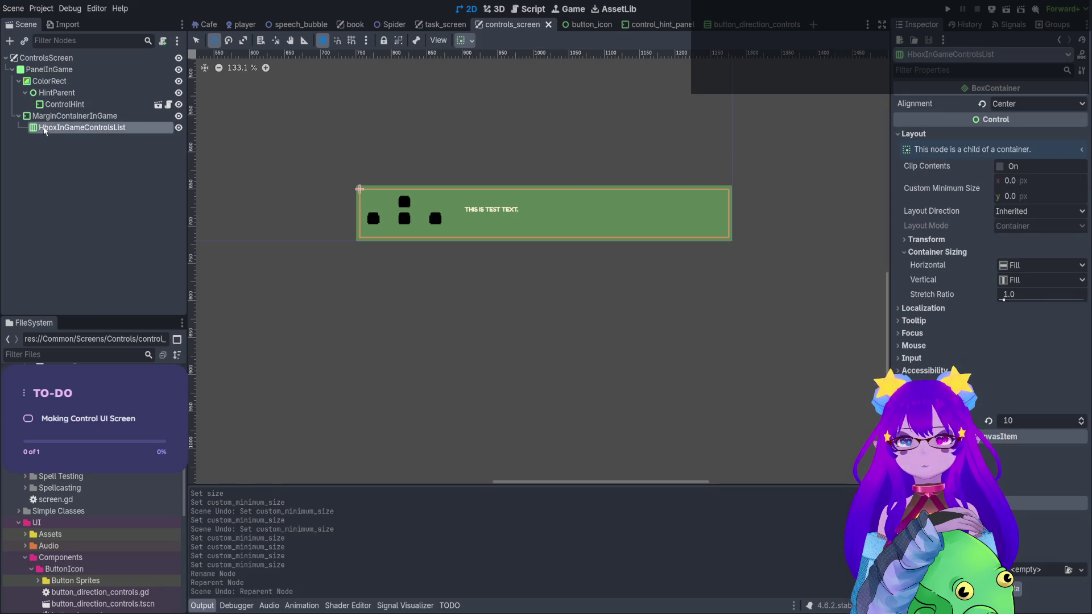
{"action": "left_click_drag", "start_coordinate": [55, 92], "coordinate": [70, 131]}
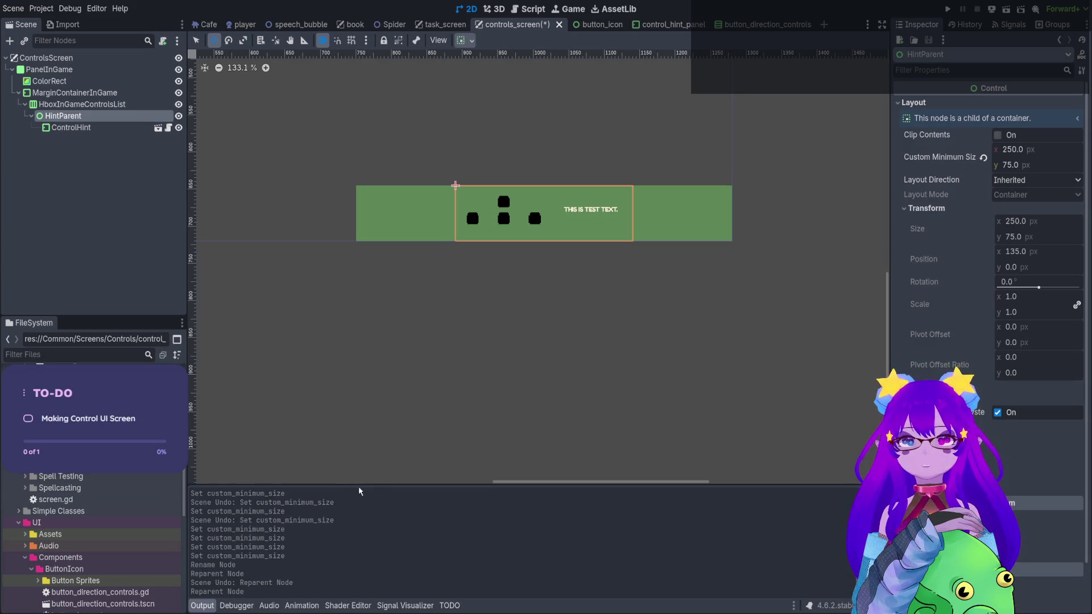
Step: Add a red full-rect ColorRect child to HintParent and save the scene
{"action": "key", "text": "ctrl+a"}
{"action": "key", "text": "Return"}
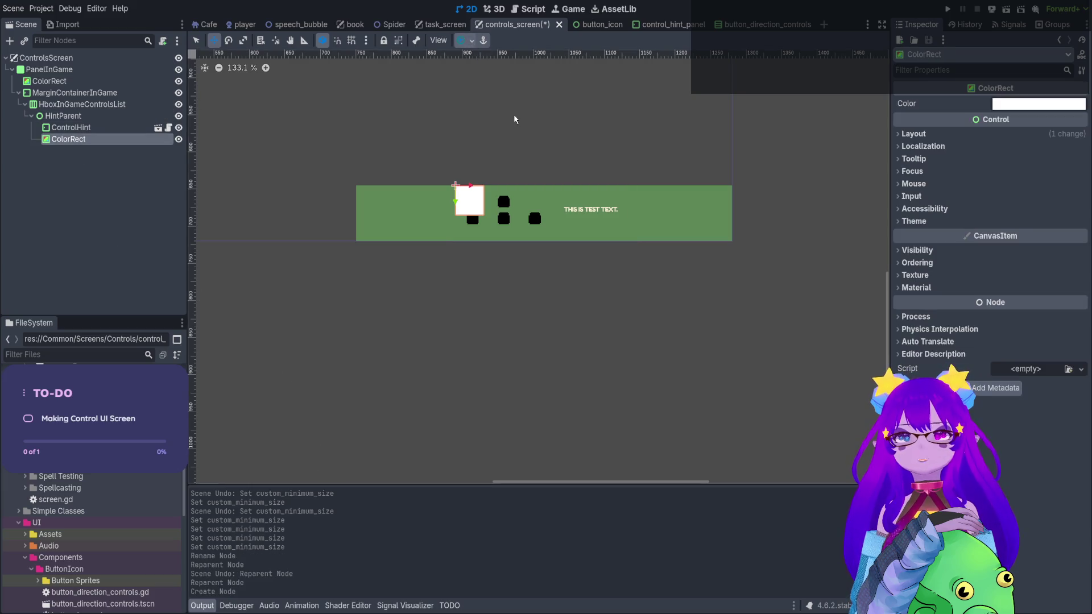
{"action": "key", "text": "ctrl+shift+f"}
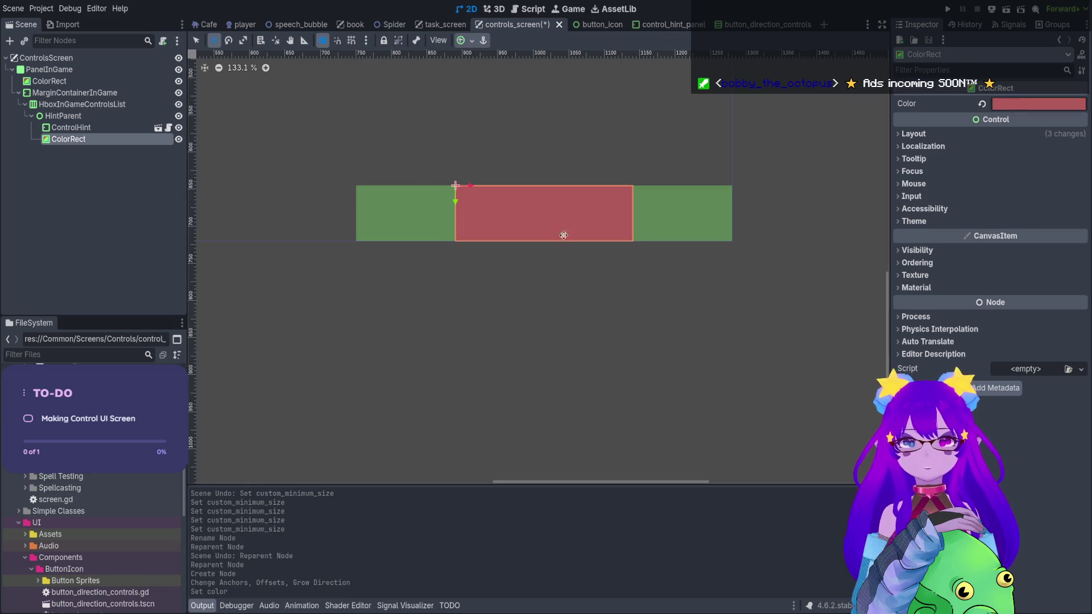
{"action": "key", "text": "ctrl+s"}
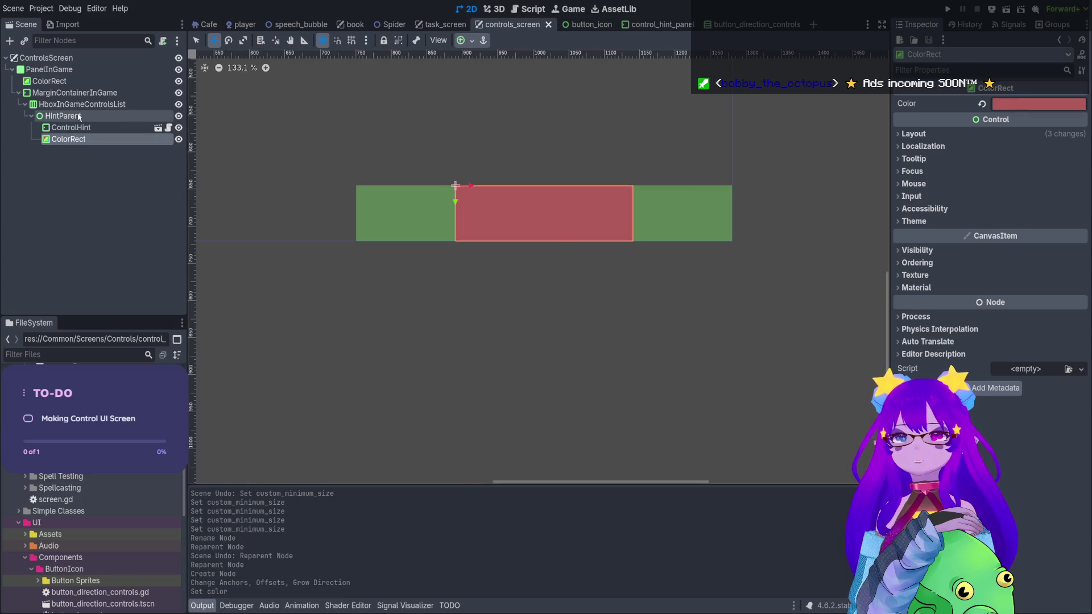
Step: Collapse HintParent, duplicate it a few times as a trial, then undo the duplicates
{"action": "left_click", "coordinate": [79, 116]}
{"action": "scroll", "coordinate": [419, 107], "scroll_direction": "down", "scroll_amount": 6}
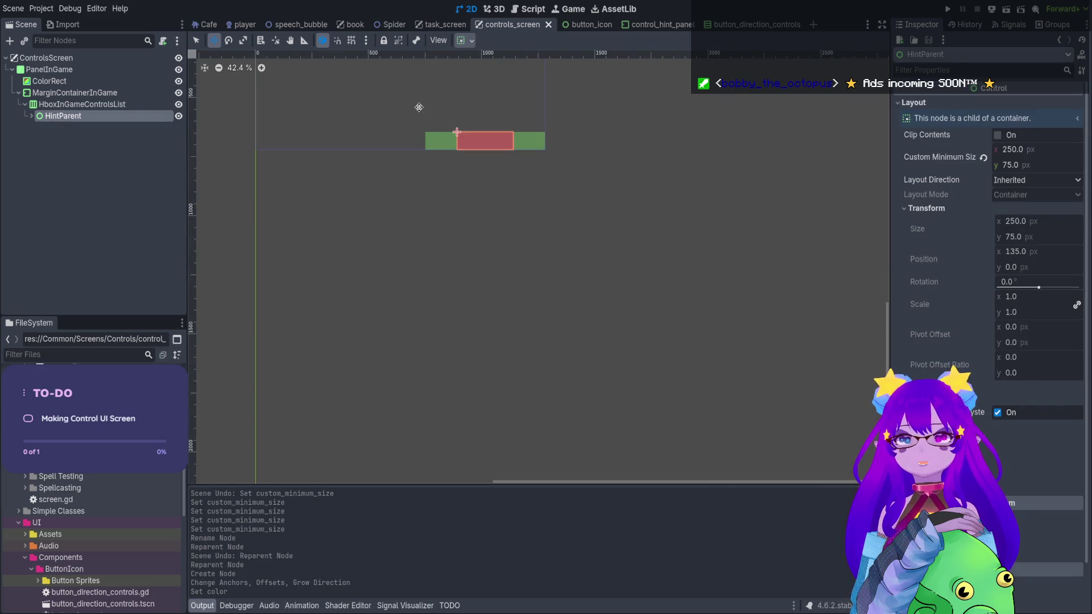
{"action": "scroll", "coordinate": [419, 107], "scroll_direction": "up", "scroll_amount": 5}
{"action": "key", "text": "ctrl+d"}
{"action": "key", "text": "ctrl+d"}
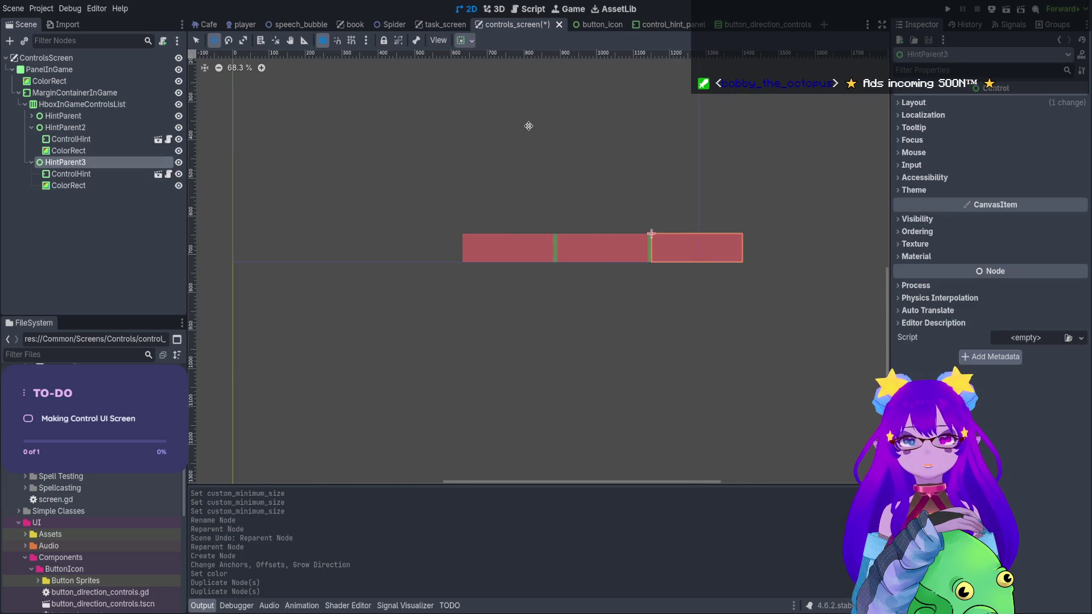
{"action": "key", "text": "ctrl+d"}
{"action": "key", "text": "ctrl+d"}
{"action": "scroll", "coordinate": [529, 123], "scroll_direction": "down", "scroll_amount": 3}
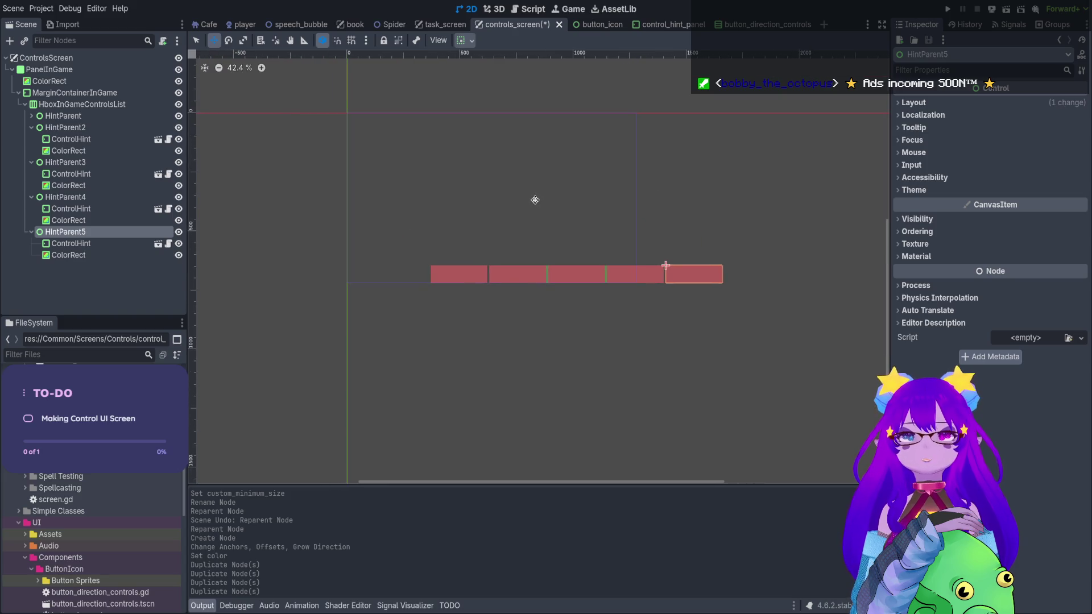
{"action": "key", "text": "ctrl+z"}
{"action": "key", "text": "ctrl+z"}
{"action": "key", "text": "ctrl+z"}
{"action": "key", "text": "ctrl+z"}
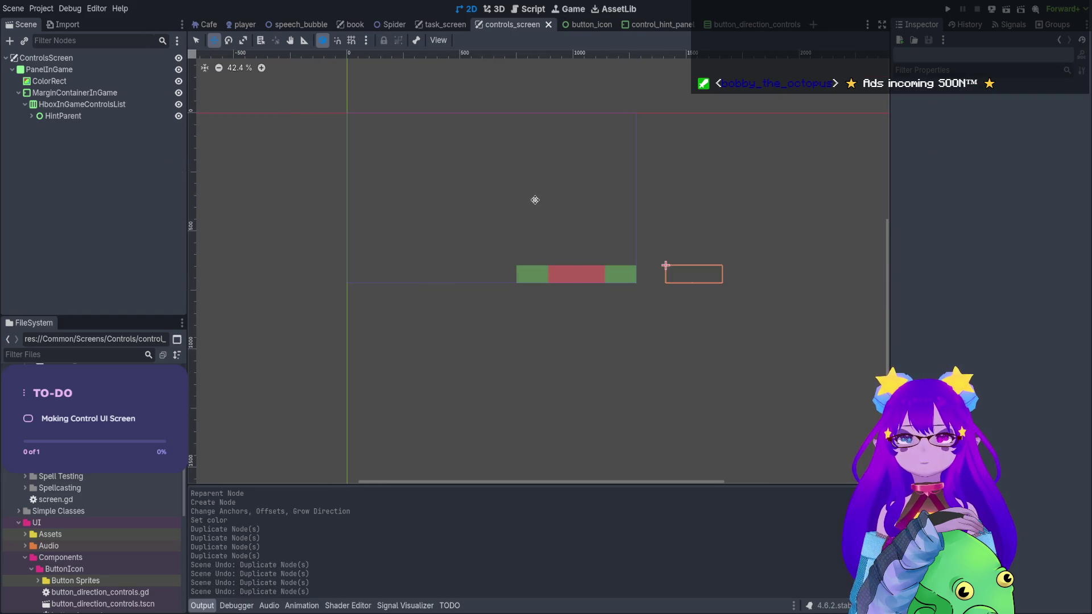
{"action": "scroll", "coordinate": [534, 200], "scroll_direction": "up", "scroll_amount": 6}
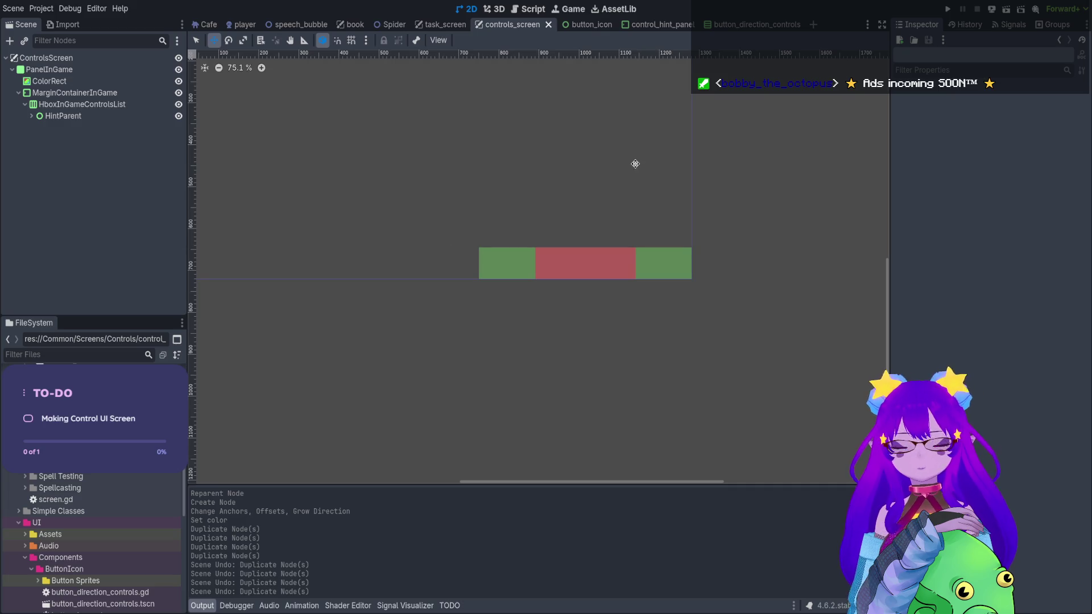
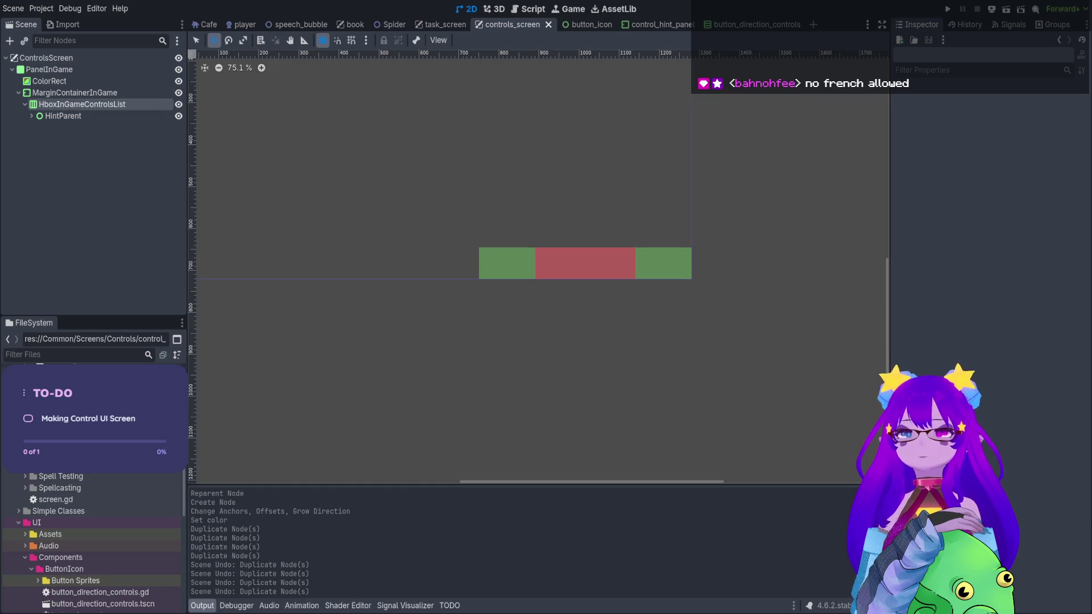
Step: Save the control hint panel scene, then return to the controls screen scene
{"action": "left_click", "coordinate": [63, 115]}
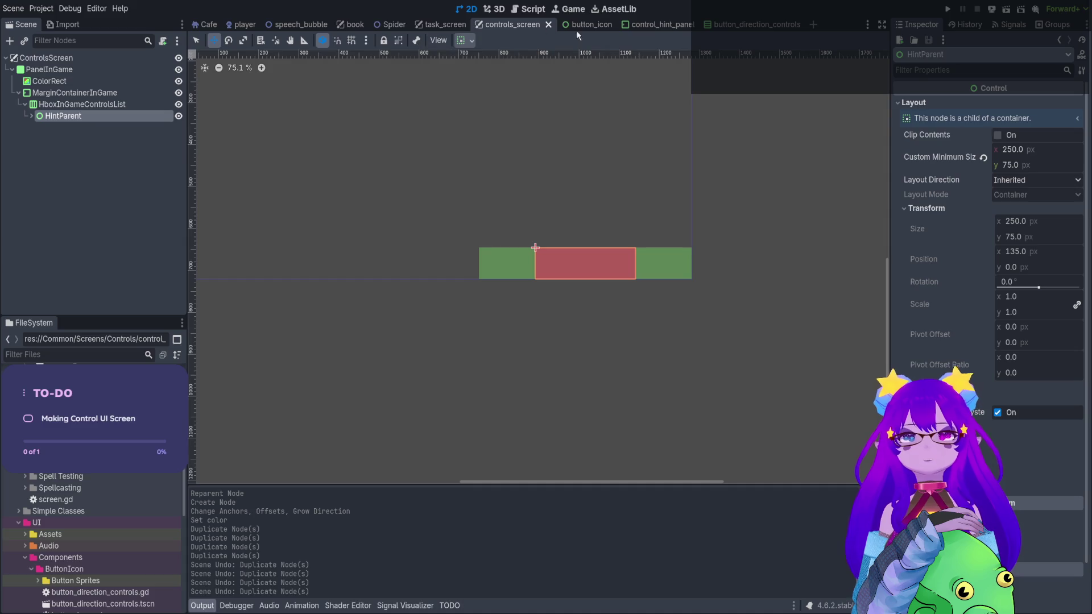
{"action": "left_click", "coordinate": [775, 28]}
{"action": "left_click", "coordinate": [640, 26]}
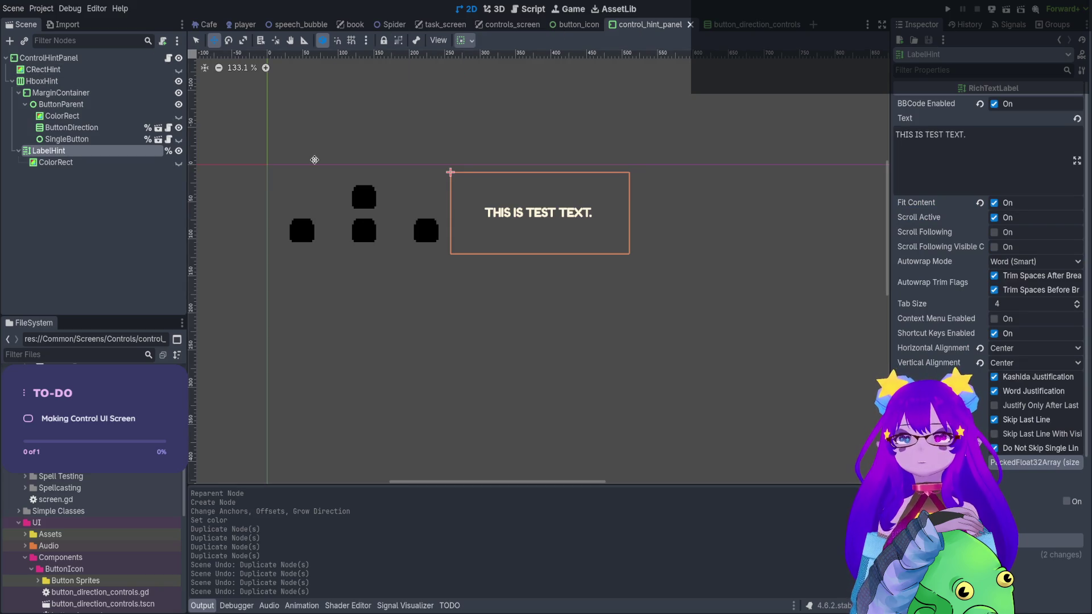
{"action": "key", "text": "ctrl+s"}
{"action": "left_click", "coordinate": [575, 24]}
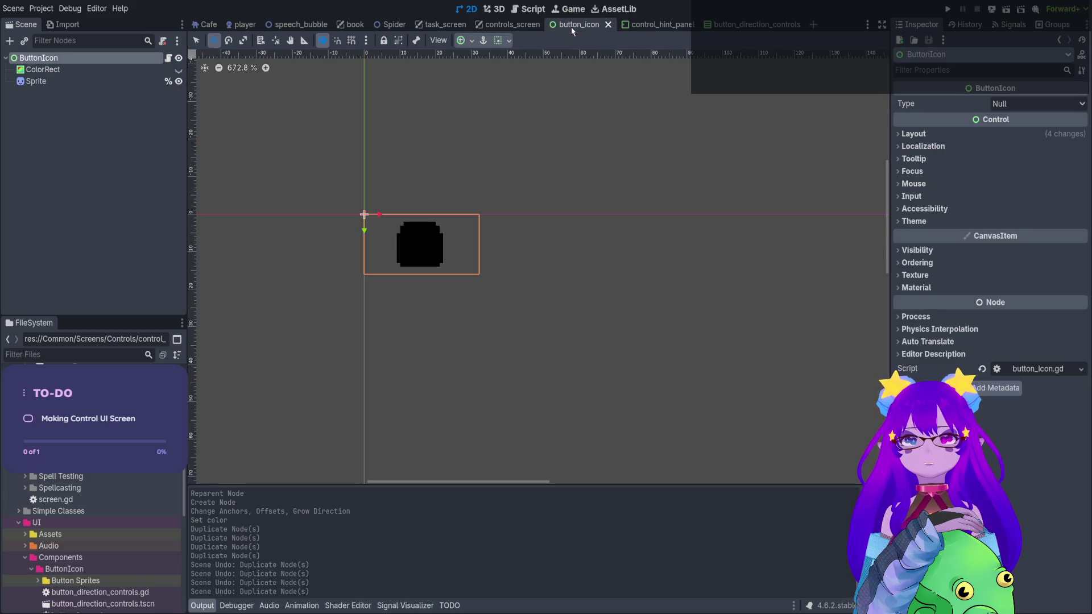
{"action": "left_click", "coordinate": [497, 24]}
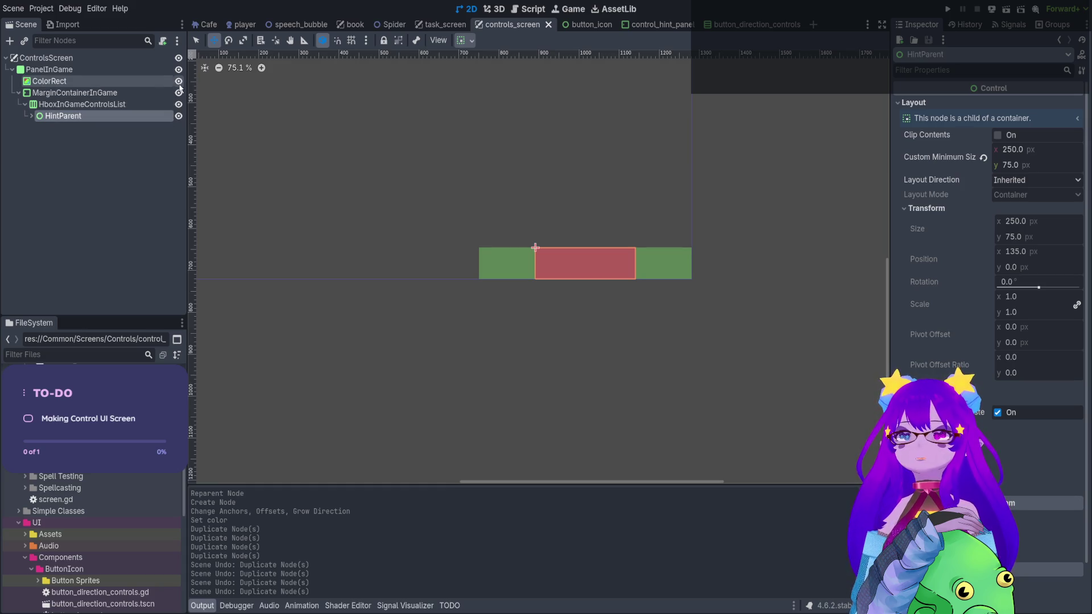
Step: Hide the red ColorRect placeholder under HintParent and select HboxInGameControlsList
{"action": "left_click", "coordinate": [32, 116]}
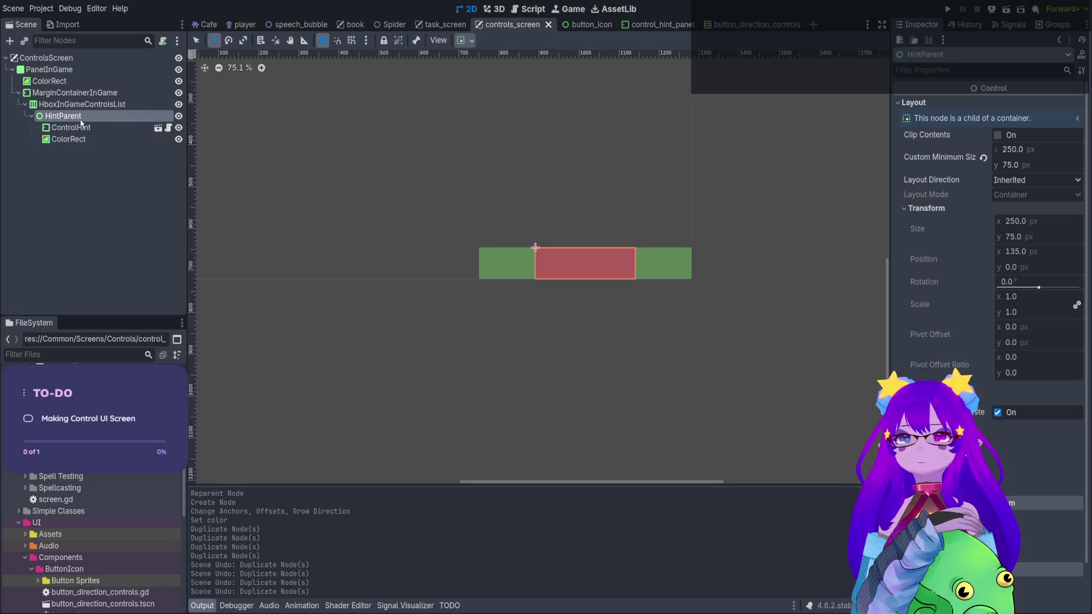
{"action": "left_click", "coordinate": [178, 139]}
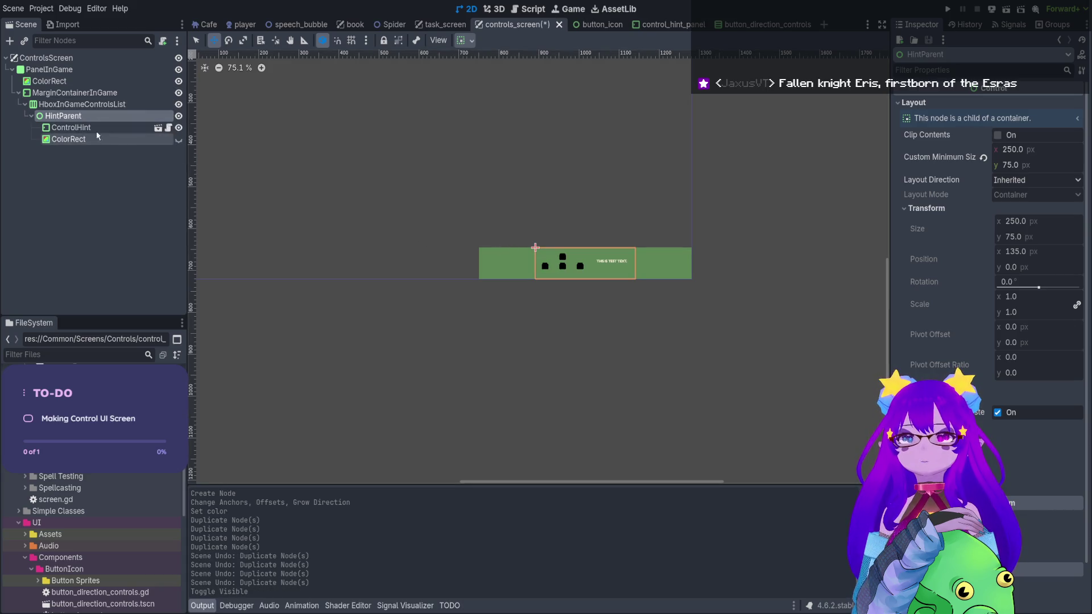
{"action": "left_click", "coordinate": [60, 105]}
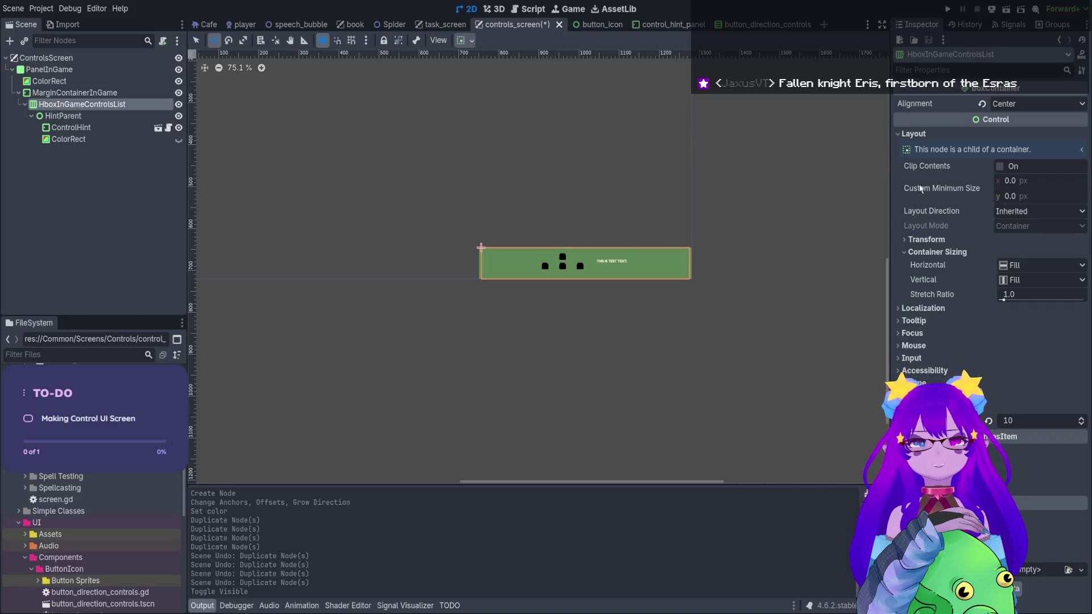
{"action": "left_click", "coordinate": [960, 239]}
{"action": "left_click", "coordinate": [961, 240]}
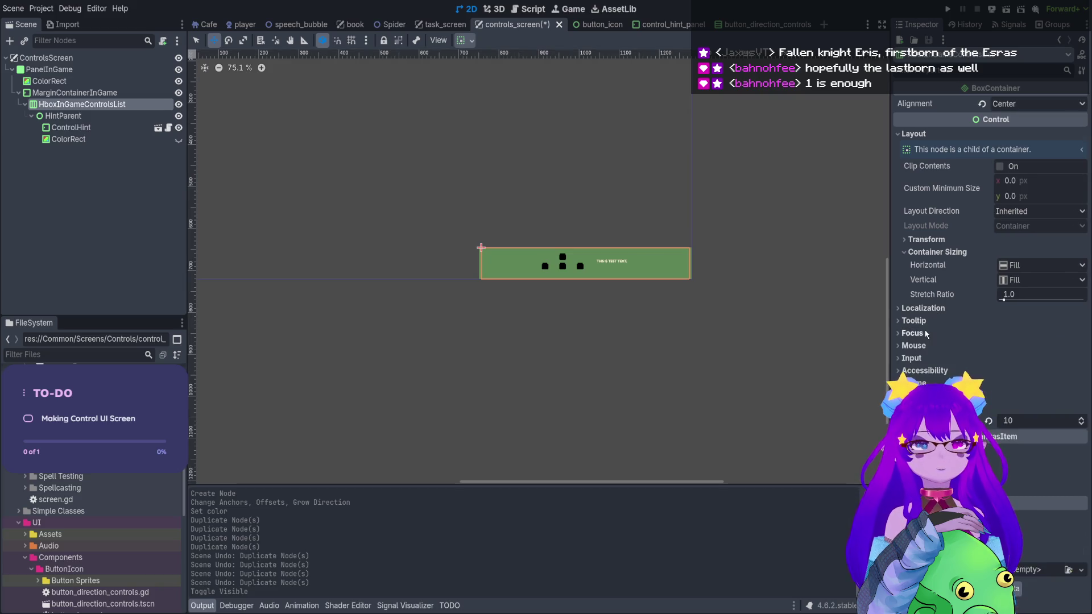
Step: Set HboxInGameControlsList's vertical and horizontal sizing to Shrink Center, then save
{"action": "left_click", "coordinate": [1028, 279]}
{"action": "left_click", "coordinate": [1027, 317]}
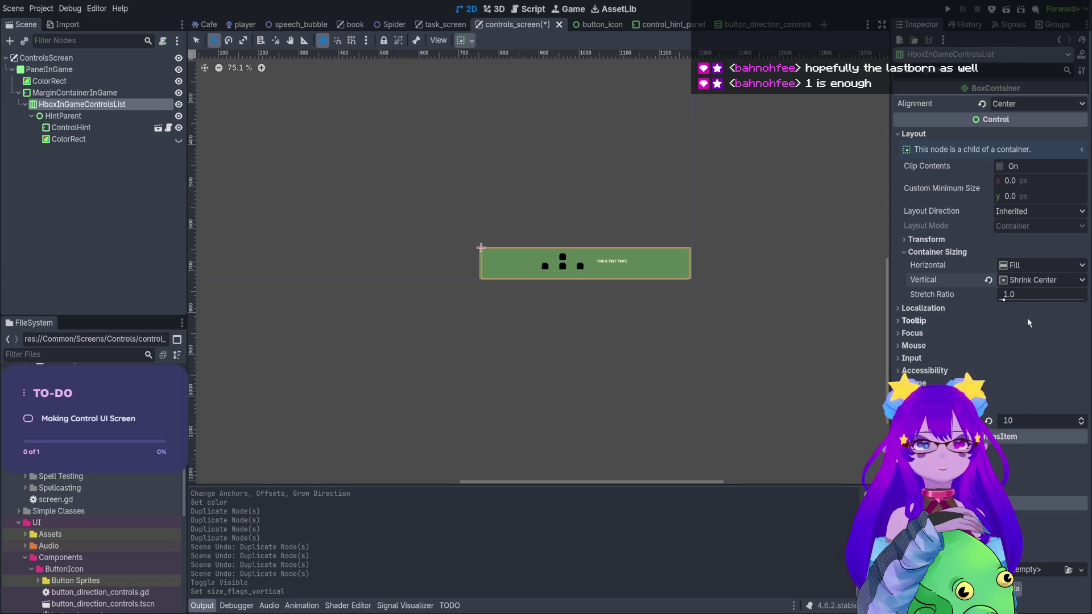
{"action": "left_click", "coordinate": [1043, 265]}
{"action": "left_click", "coordinate": [1038, 303]}
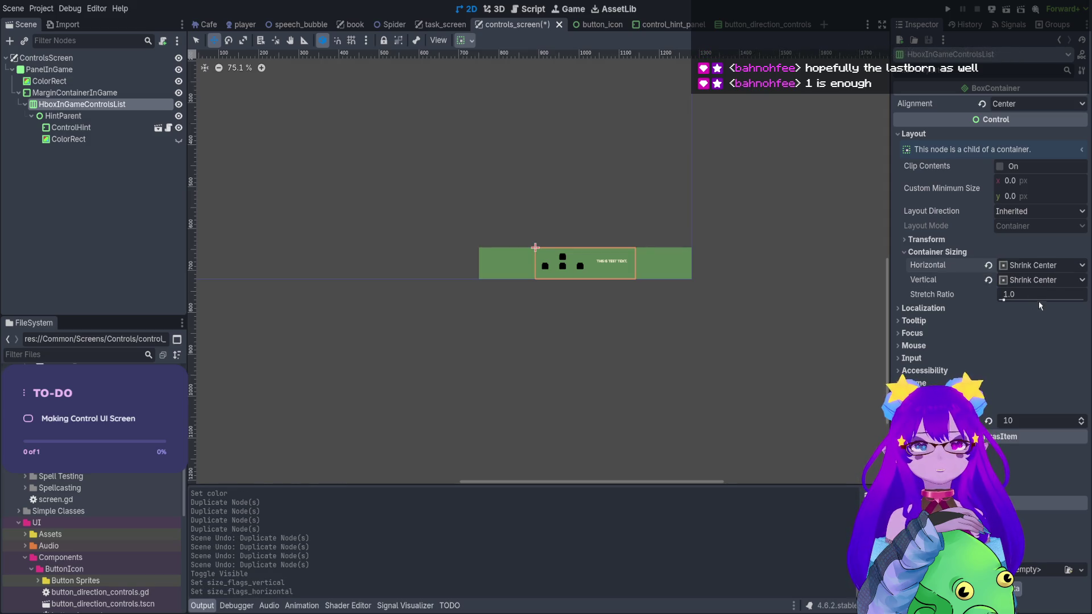
{"action": "key", "text": "ctrl+s"}
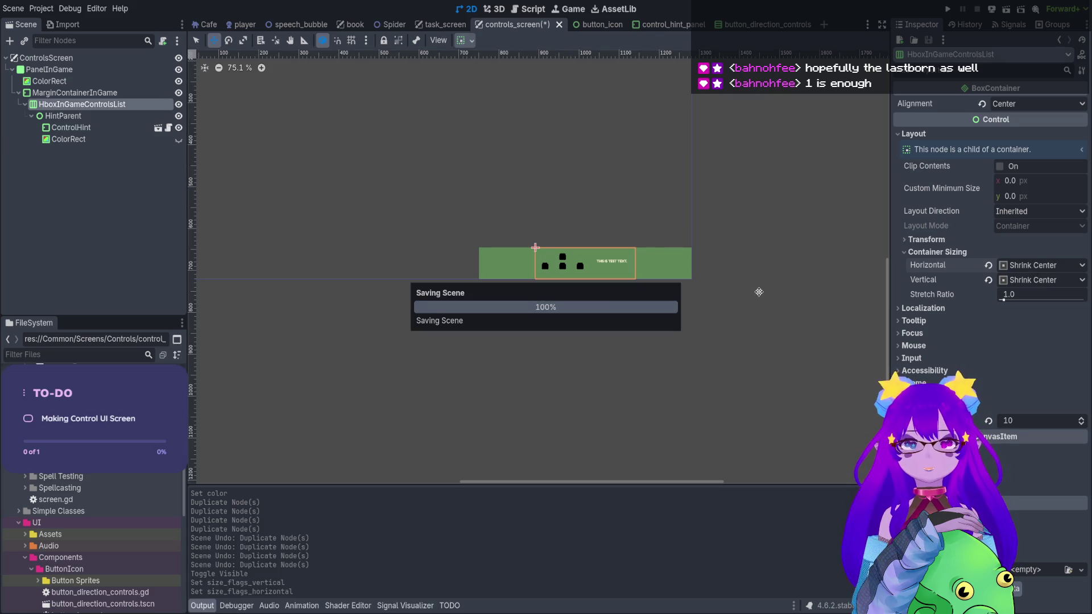
Step: Duplicate HintParent twice, creating HintParent2 and HintParent3
{"action": "left_click", "coordinate": [62, 115]}
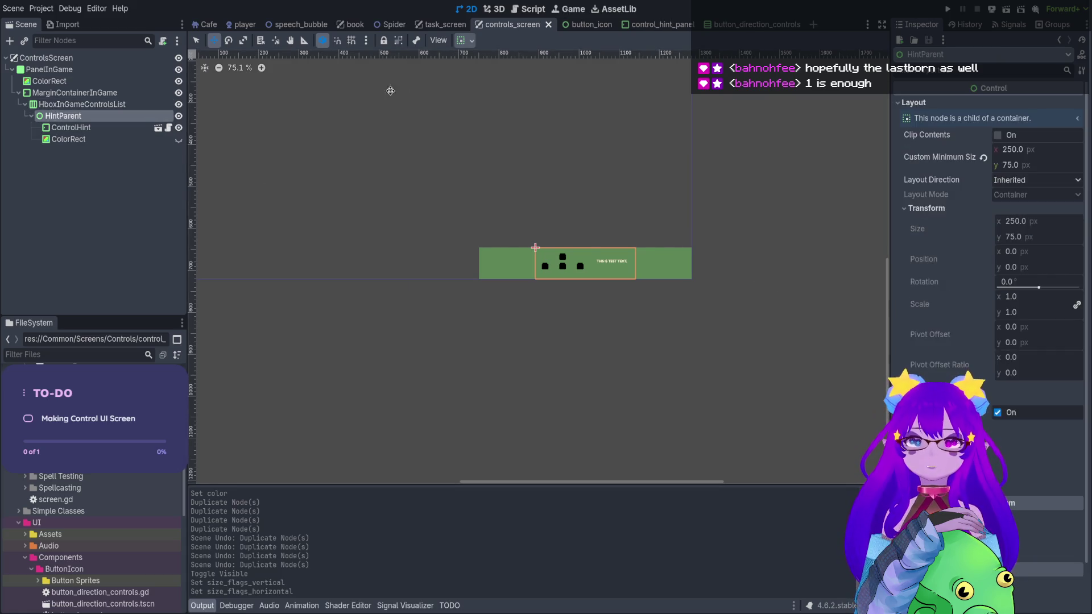
{"action": "key", "text": "ctrl+d"}
{"action": "key", "text": "ctrl+d"}
{"action": "left_click", "coordinate": [104, 106]}
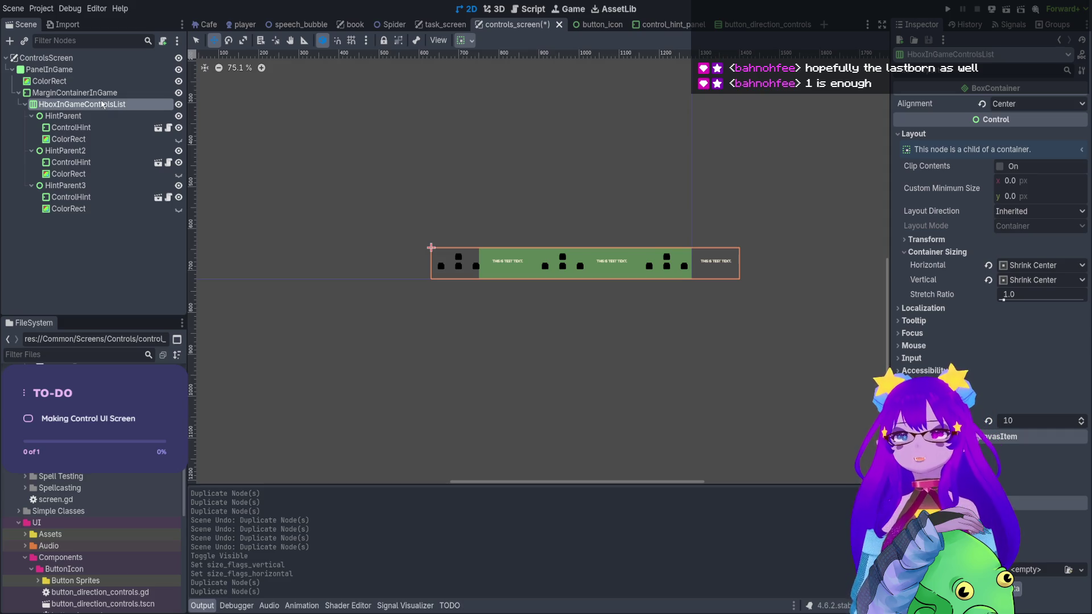
Step: Revert MarginContainerInGame's size and anchors to Top Left at 780 × 85 px, then save
{"action": "left_click", "coordinate": [98, 95]}
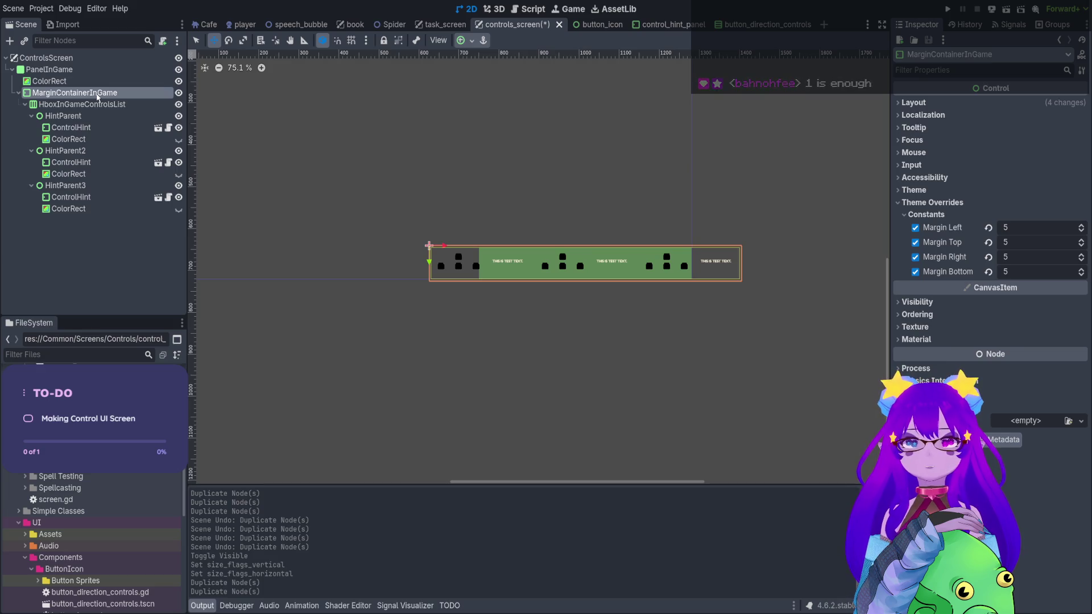
{"action": "left_click", "coordinate": [972, 103]}
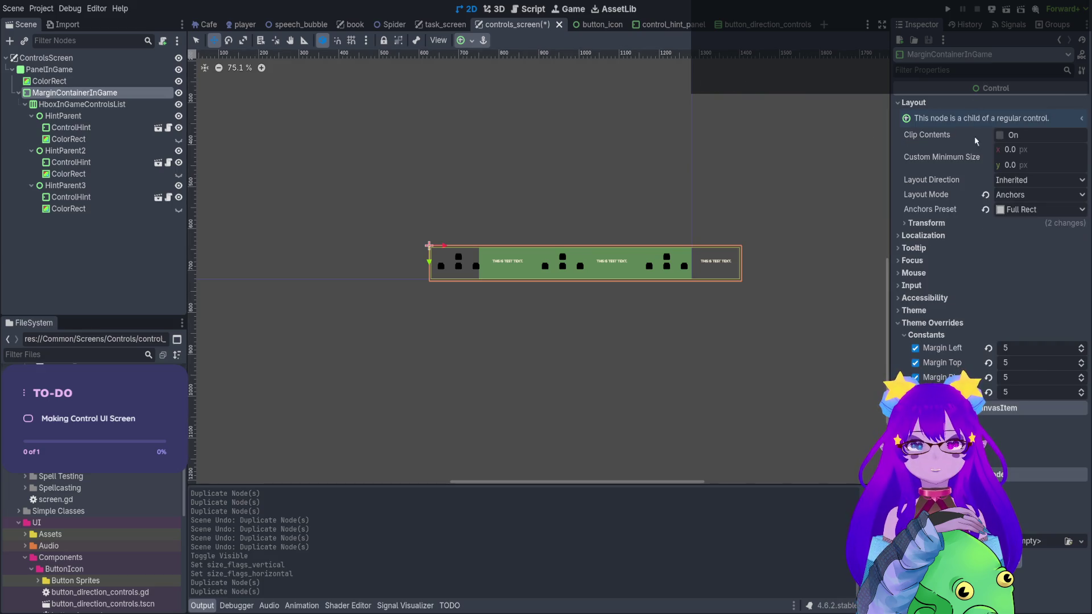
{"action": "left_click", "coordinate": [976, 223]}
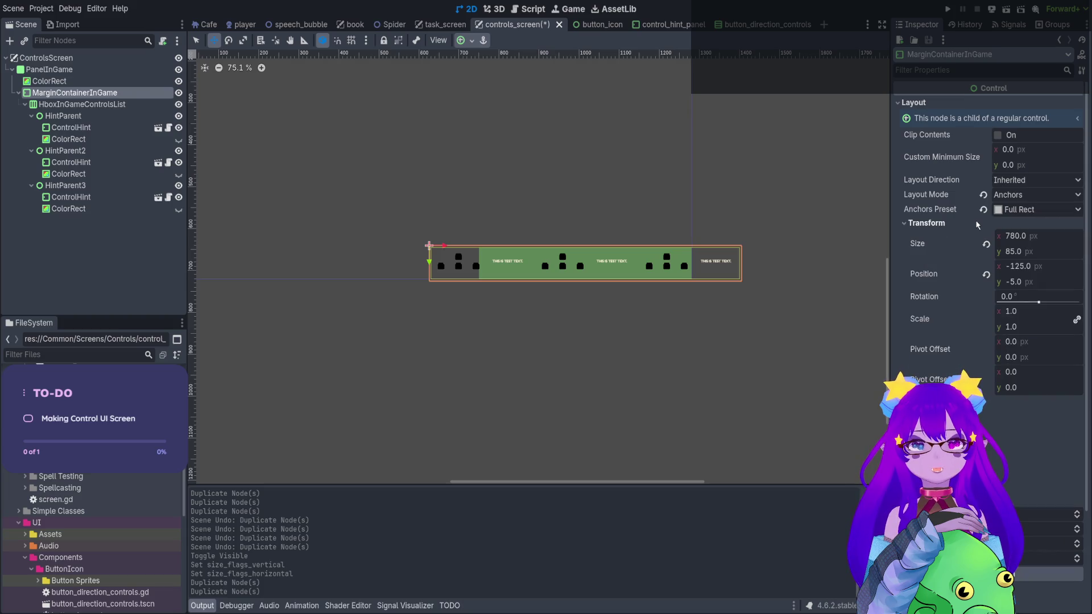
{"action": "left_click", "coordinate": [986, 244]}
{"action": "left_click", "coordinate": [986, 245]}
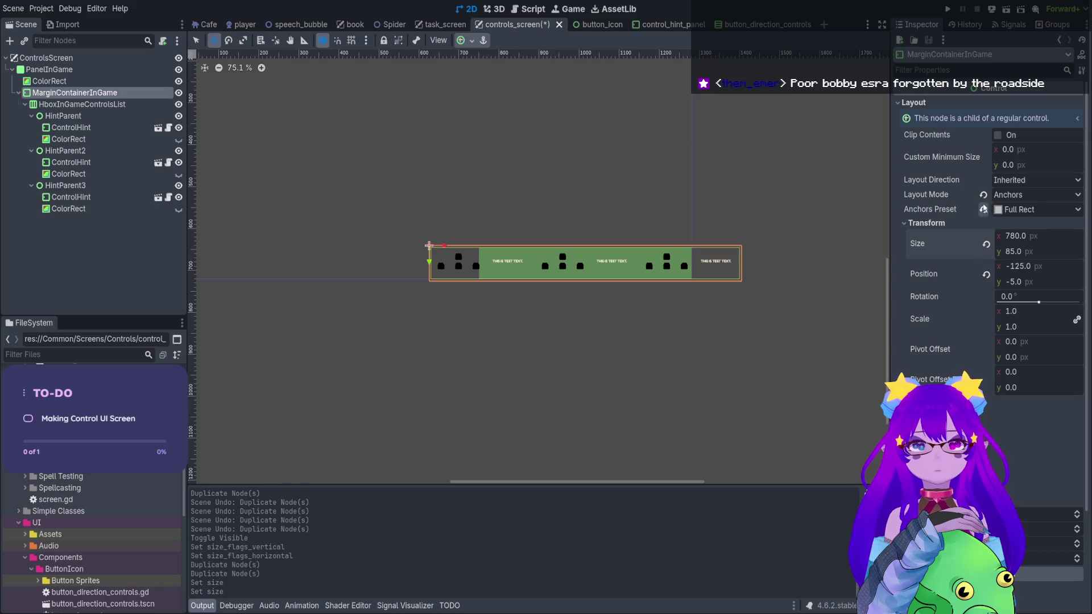
{"action": "left_click", "coordinate": [983, 209]}
{"action": "key", "text": "ctrl+s"}
{"action": "left_click", "coordinate": [50, 80]}
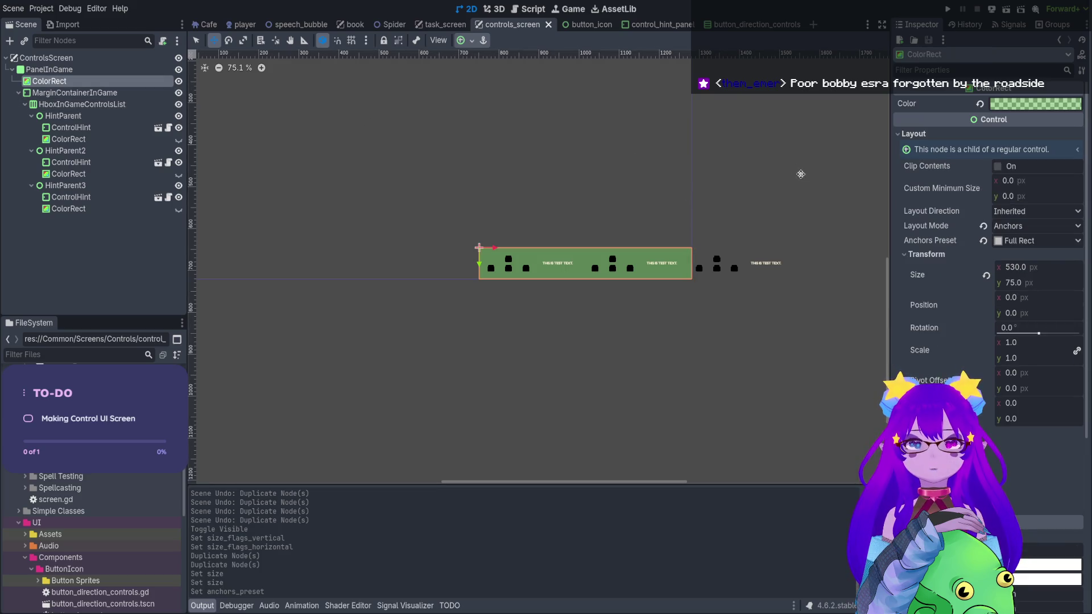
Step: Try a Top Left anchor preset on the background ColorRect, undo it, save, and open Cafe
{"action": "left_click", "coordinate": [982, 240]}
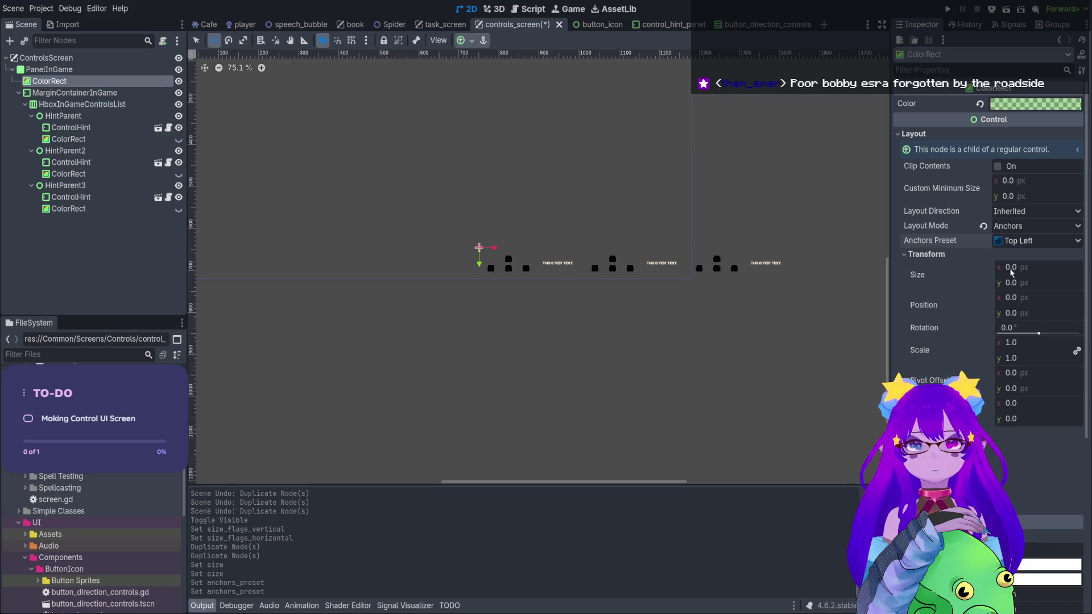
{"action": "key", "text": "ctrl+z"}
{"action": "key", "text": "ctrl+s"}
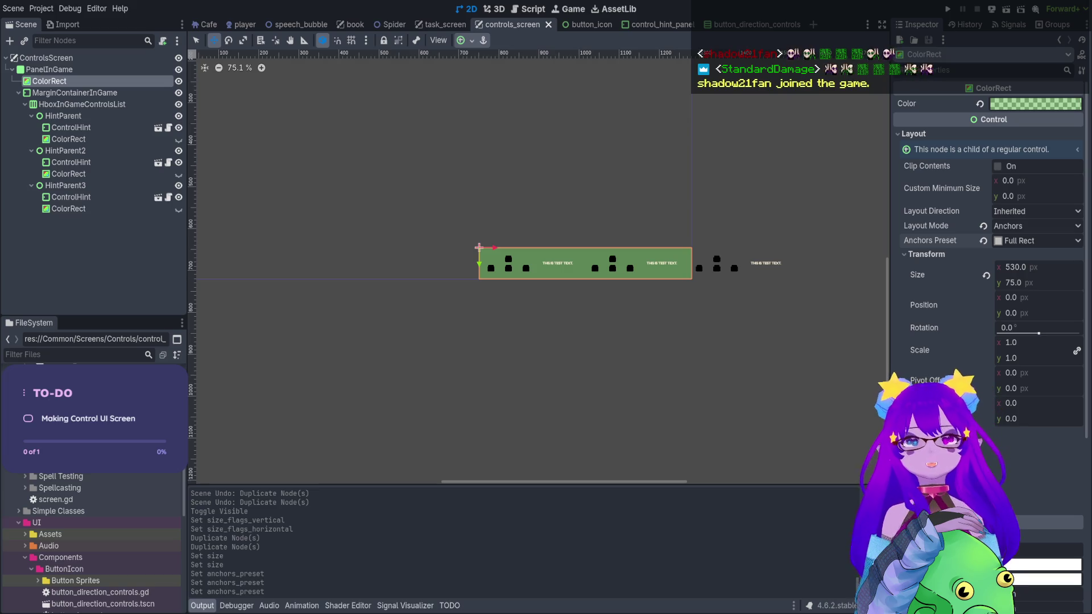
{"action": "left_click", "coordinate": [205, 25]}
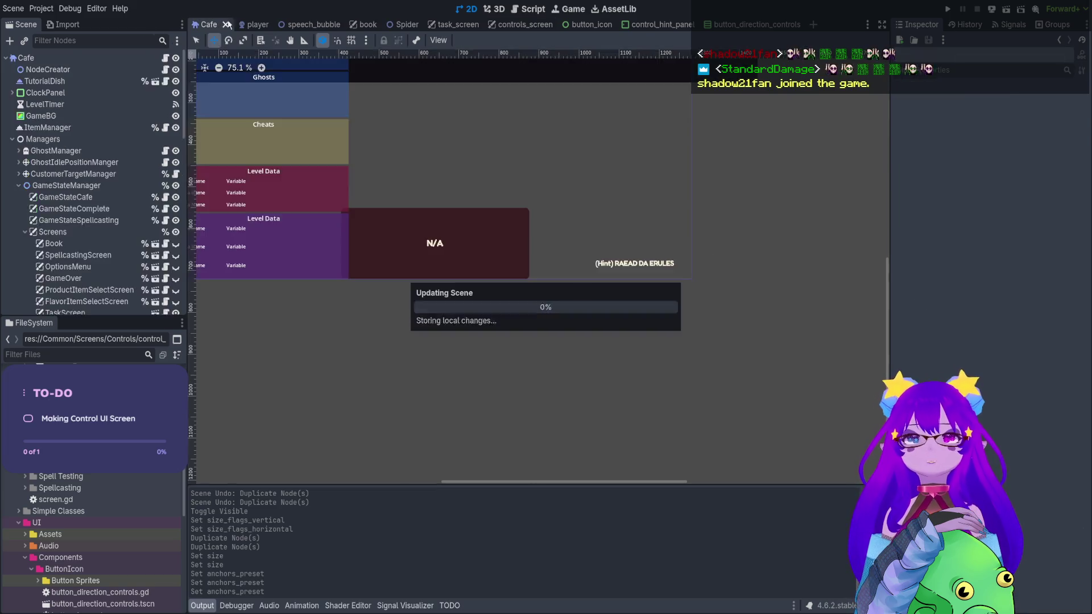
Step: Hide DebugScreen and Spider in the Cafe scene tree, then run the project
{"action": "scroll", "coordinate": [512, 157], "scroll_direction": "down", "scroll_amount": 10}
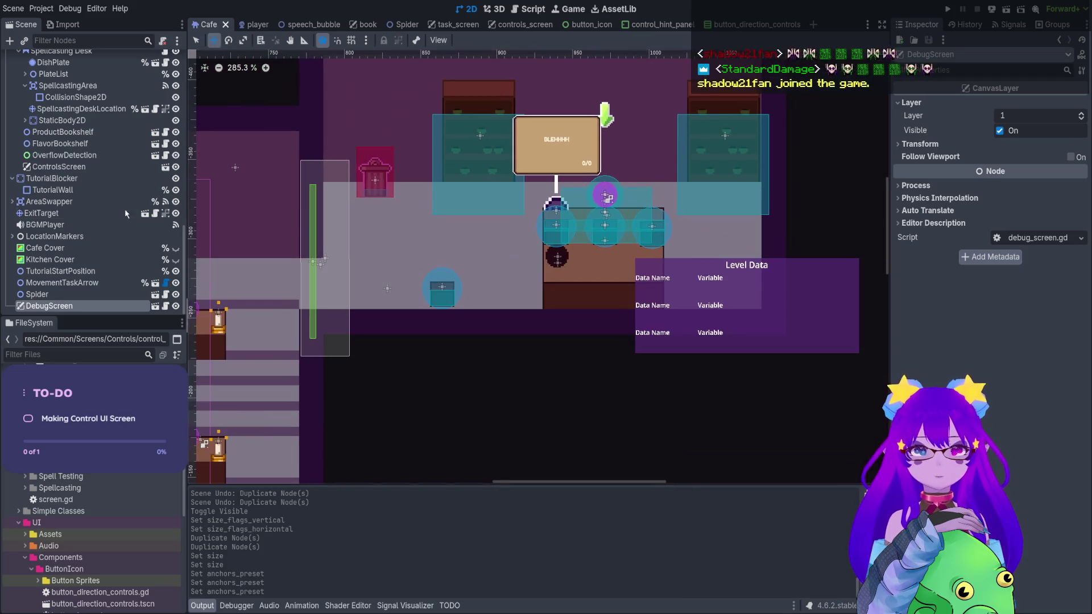
{"action": "left_click", "coordinate": [176, 306]}
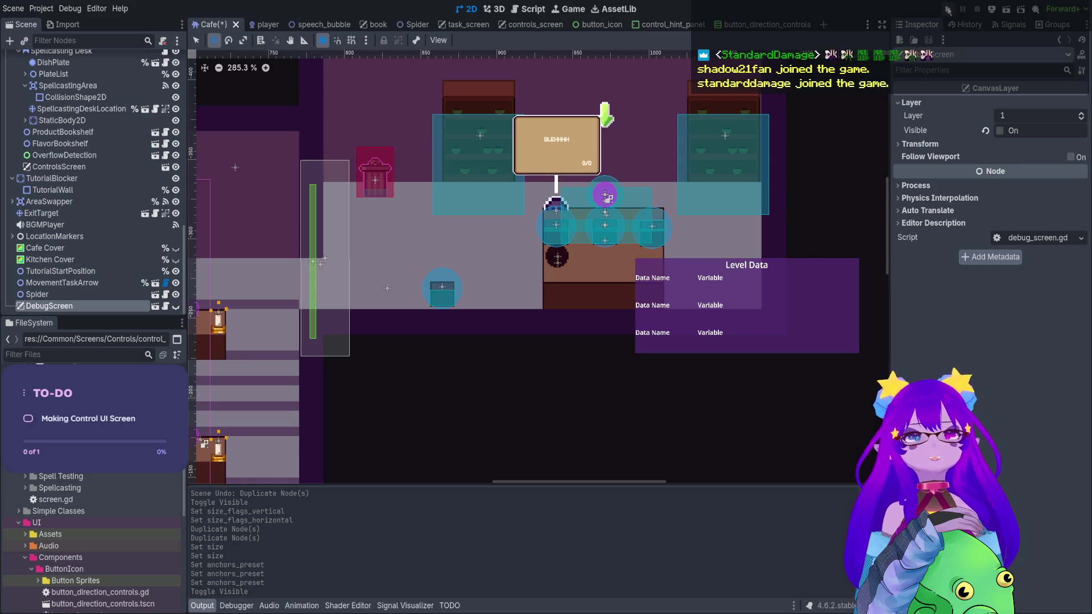
{"action": "scroll", "coordinate": [320, 216], "scroll_direction": "down", "scroll_amount": 1}
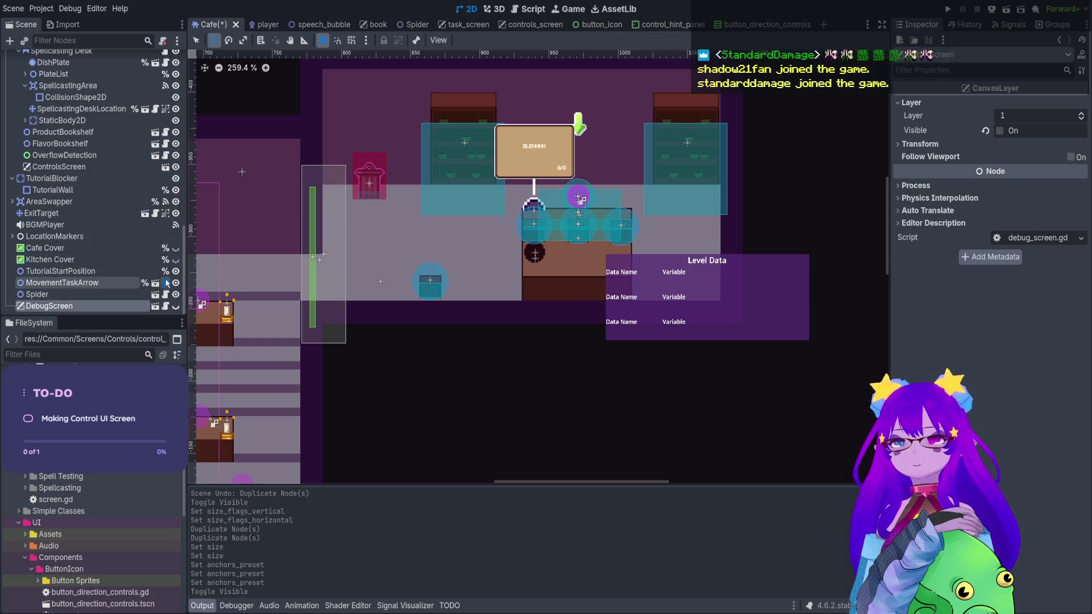
{"action": "left_click", "coordinate": [175, 294]}
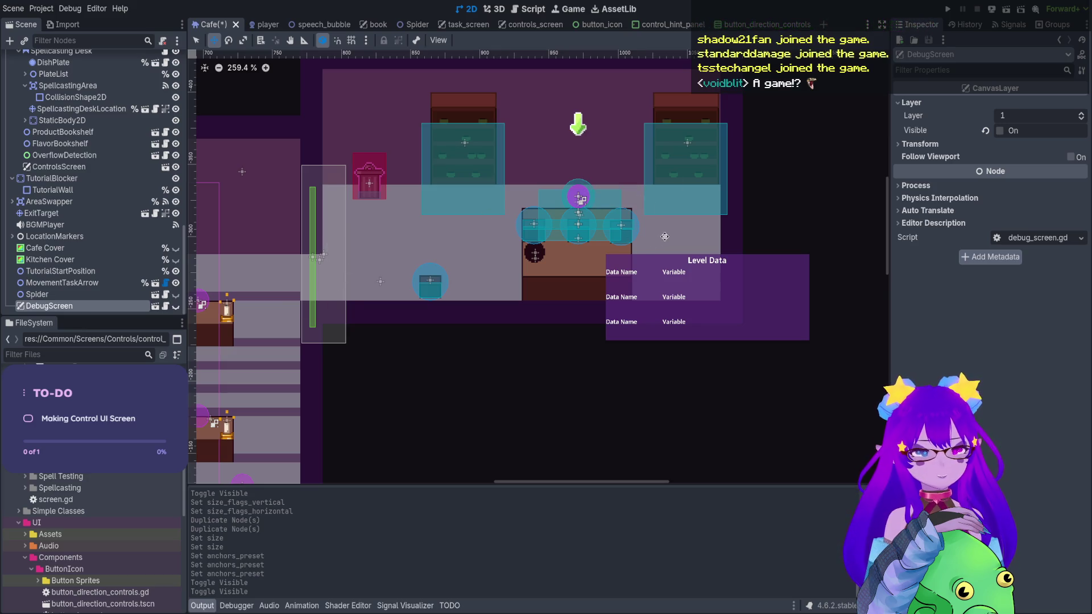
{"action": "left_click", "coordinate": [947, 10]}
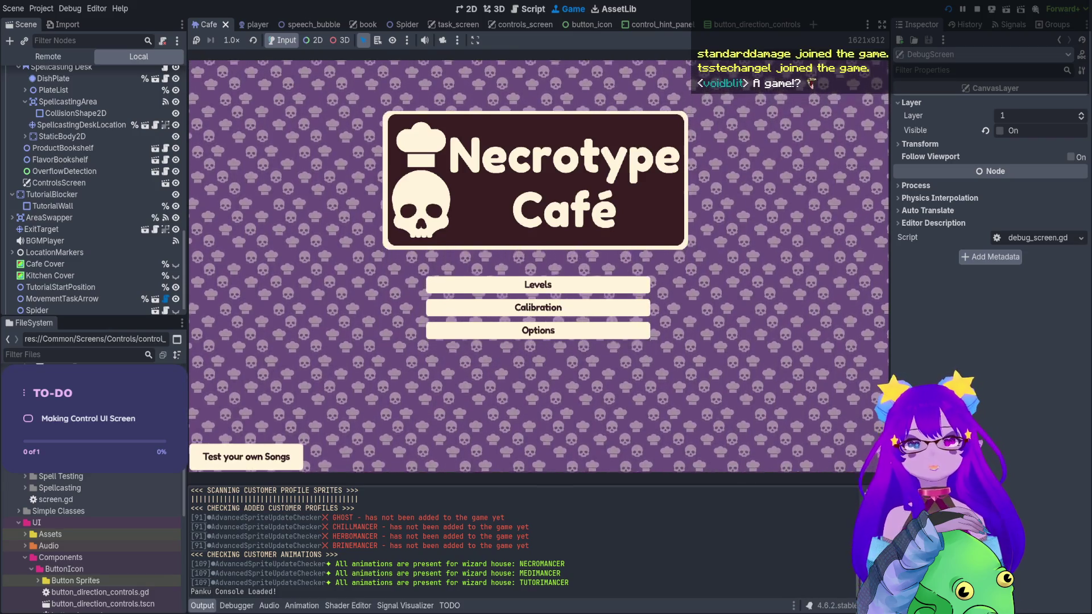
Step: Go to Levels, enter the cafe tutorial level, then stop the running game
{"action": "key", "text": "Down"}
{"action": "key", "text": "Return"}
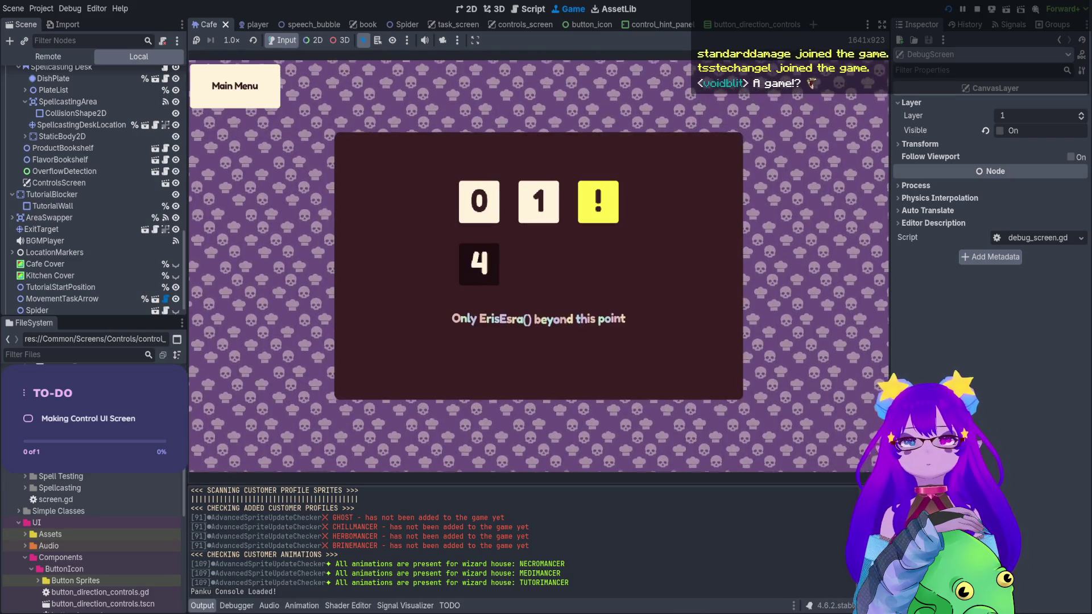
{"action": "key", "text": "Return"}
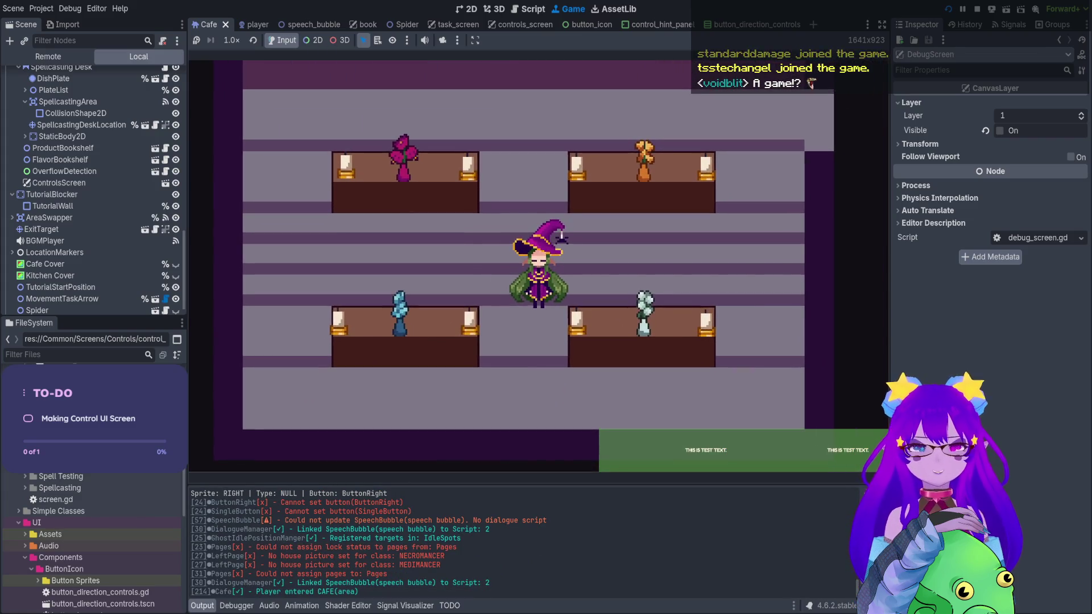
{"action": "left_click", "coordinate": [975, 11]}
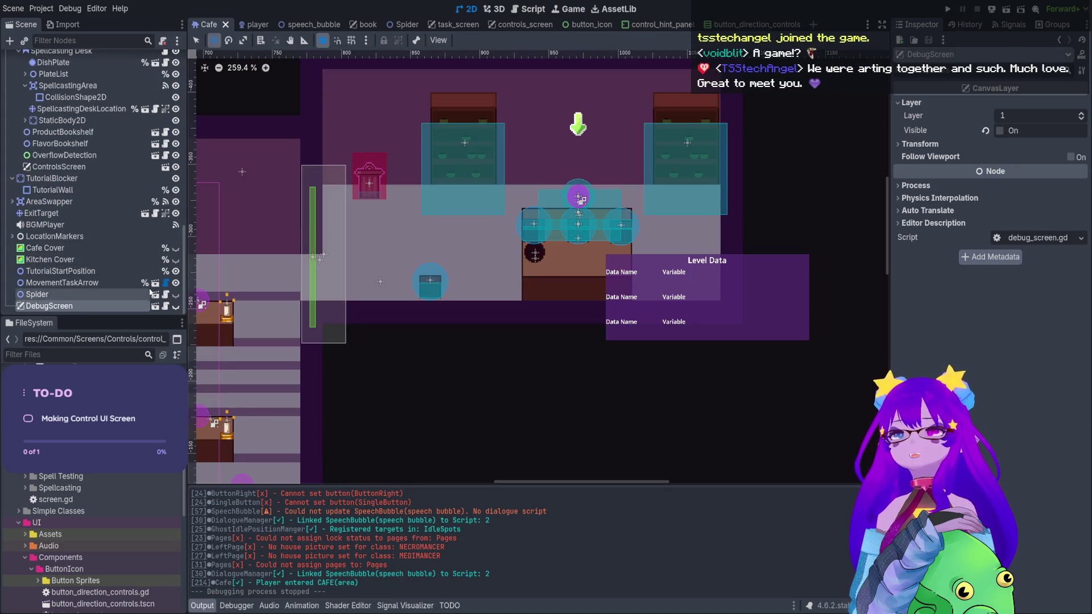
{"action": "scroll", "coordinate": [149, 238], "scroll_direction": "up", "scroll_amount": 10}
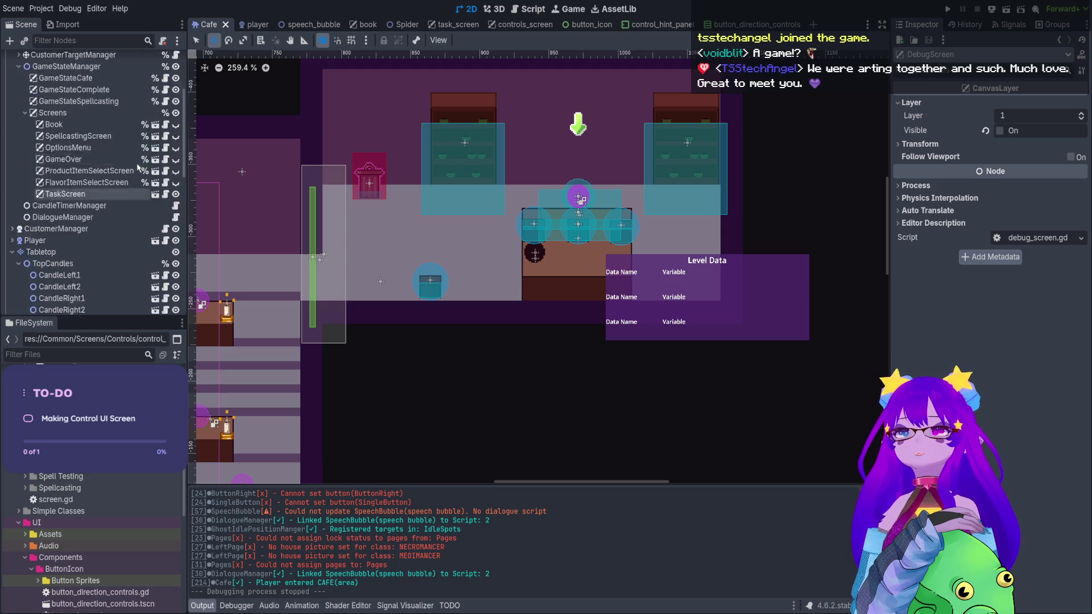
{"action": "scroll", "coordinate": [137, 168], "scroll_direction": "up", "scroll_amount": 5}
Step: Relaunch with F5, start the cafe level from tile 4, walk around, and open the debug console
{"action": "key", "text": "F5"}
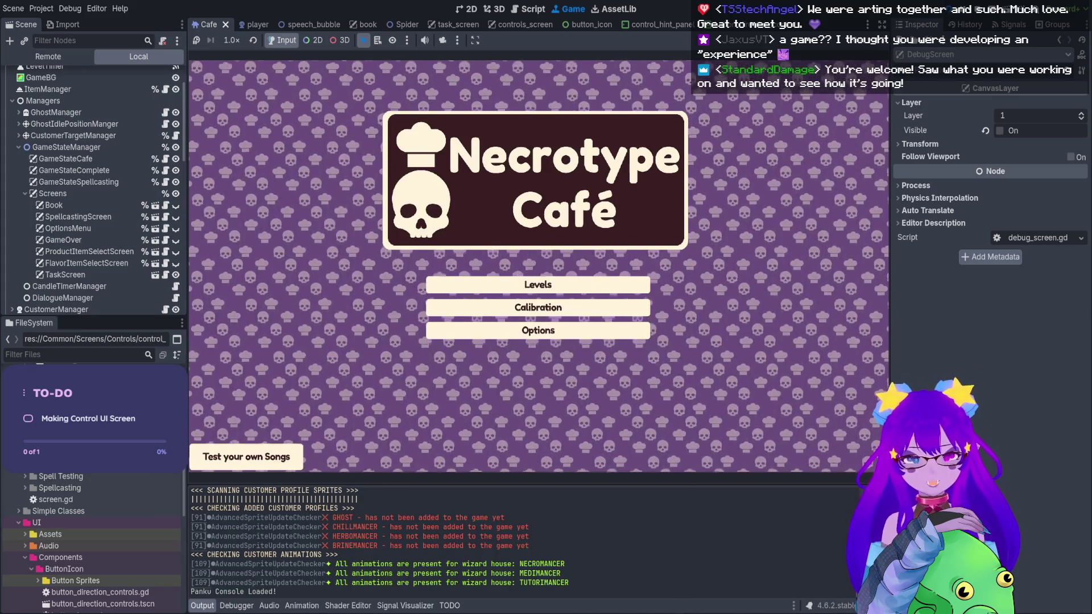
{"action": "key", "text": "Return"}
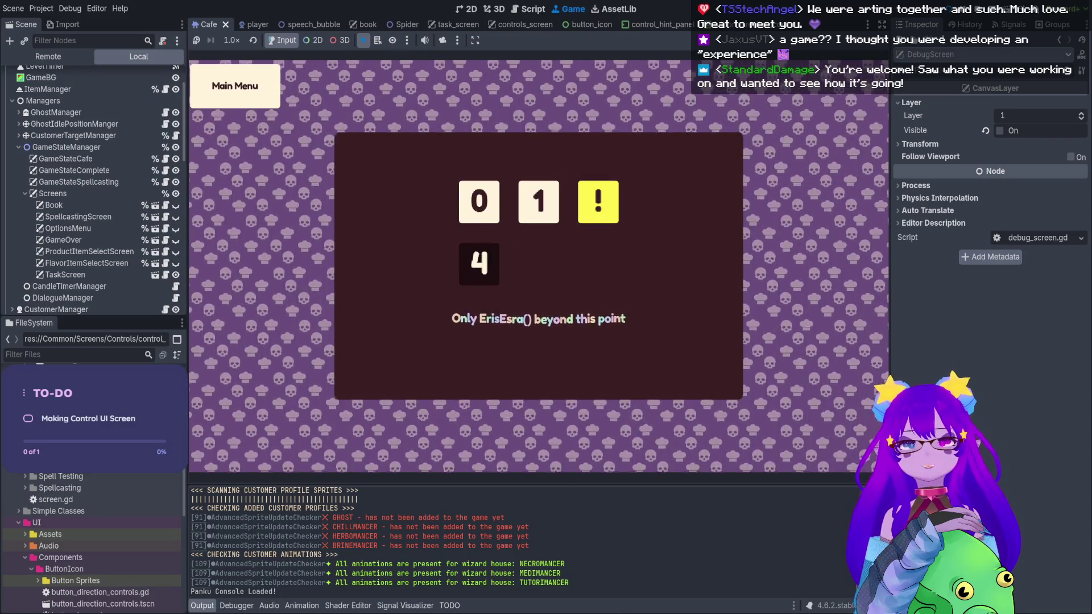
{"action": "key", "text": "Return"}
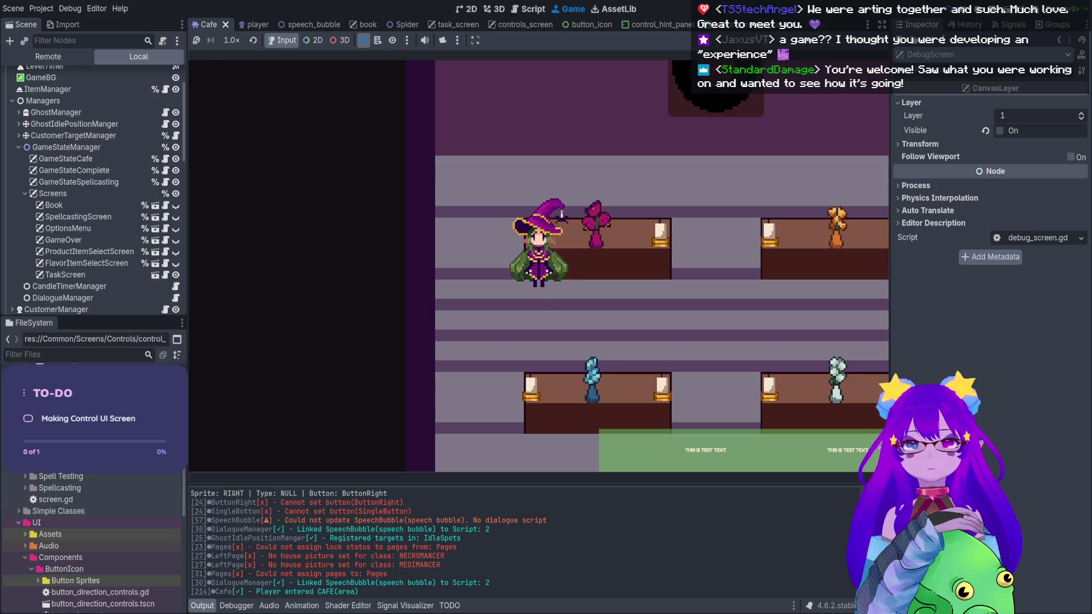
{"action": "key", "text": "Right"}
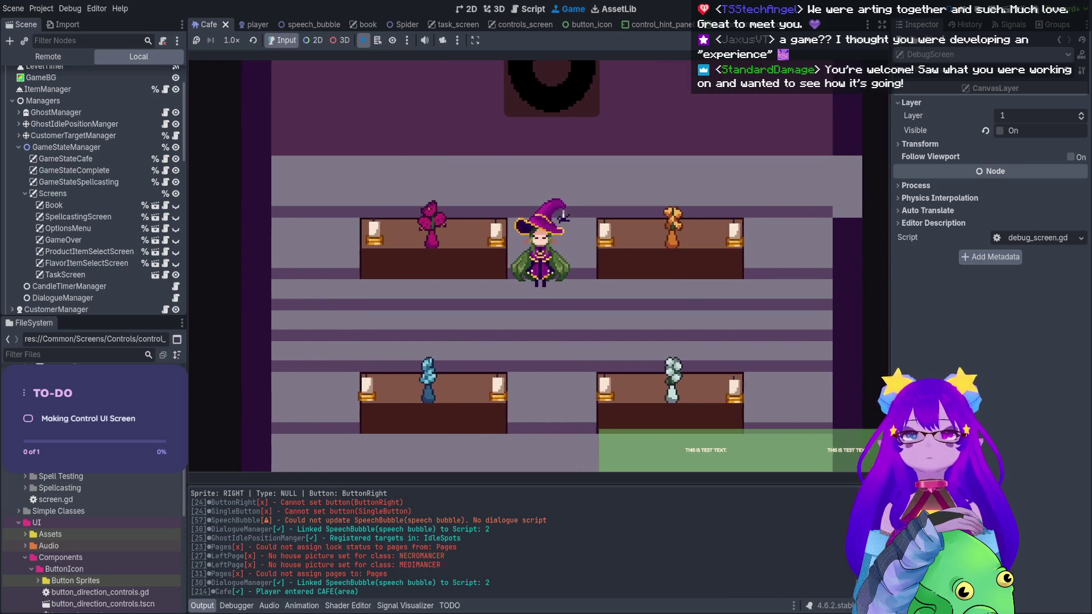
{"action": "key", "text": "Left"}
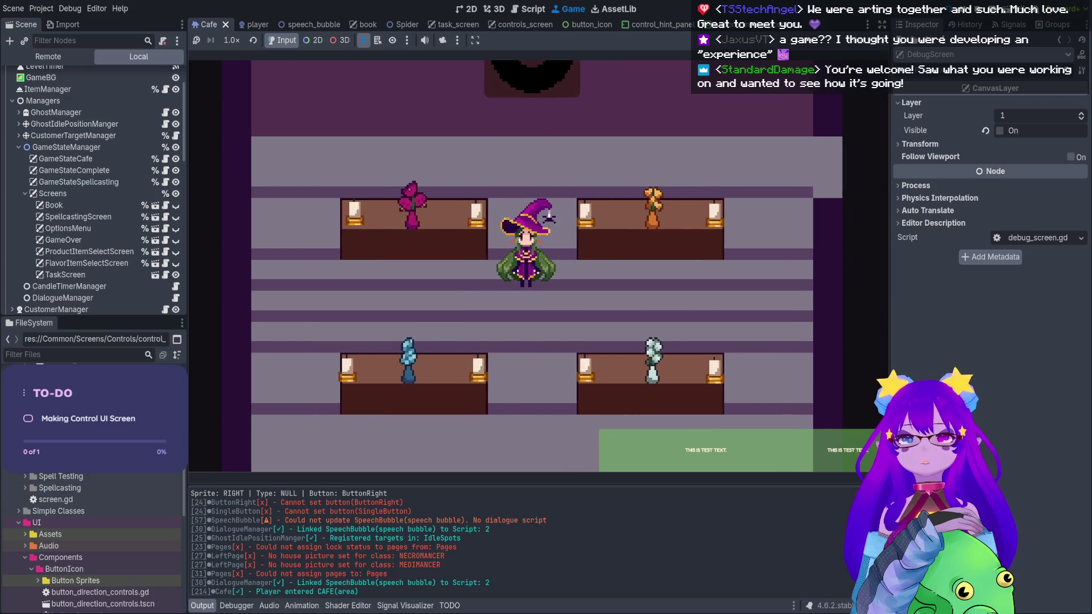
{"action": "key", "text": "grave"}
Step: Run Cheats.spawn_customer() from the debug console by tab-completing 'spaw'
{"action": "type", "text": "spaw"}
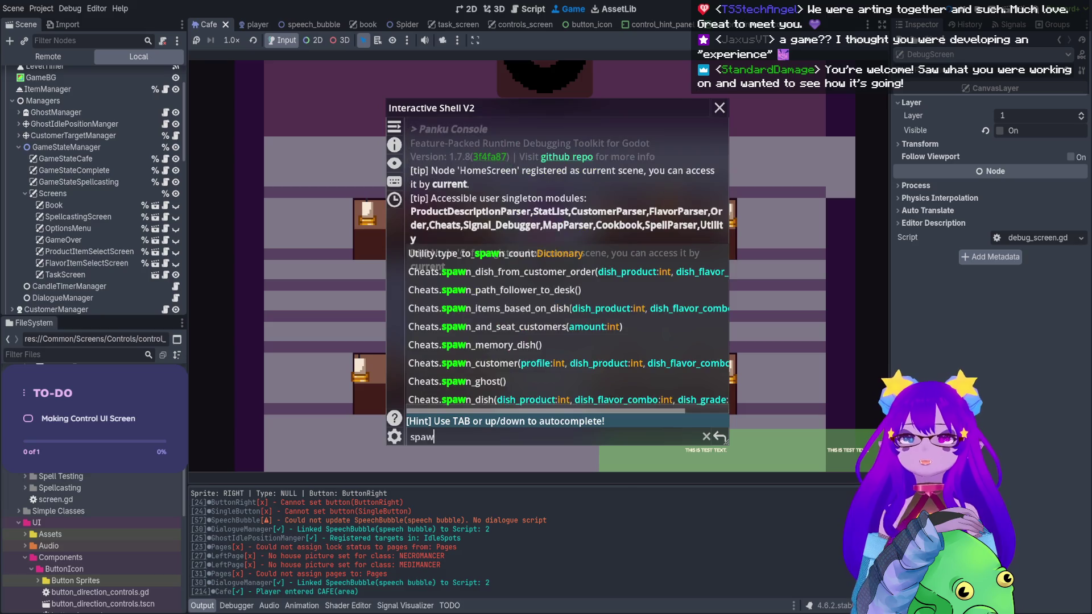
{"action": "key", "text": "Tab"}
{"action": "key", "text": "Tab"}
{"action": "key", "text": "Tab"}
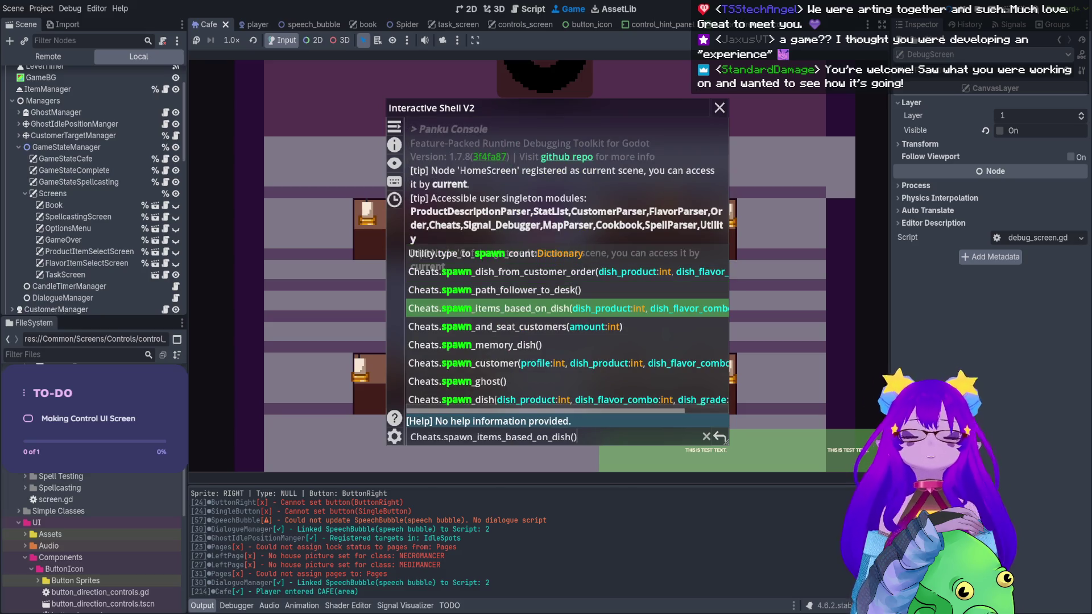
{"action": "key", "text": "Tab"}
{"action": "key", "text": "Tab"}
{"action": "key", "text": "Tab"}
{"action": "key", "text": "Return"}
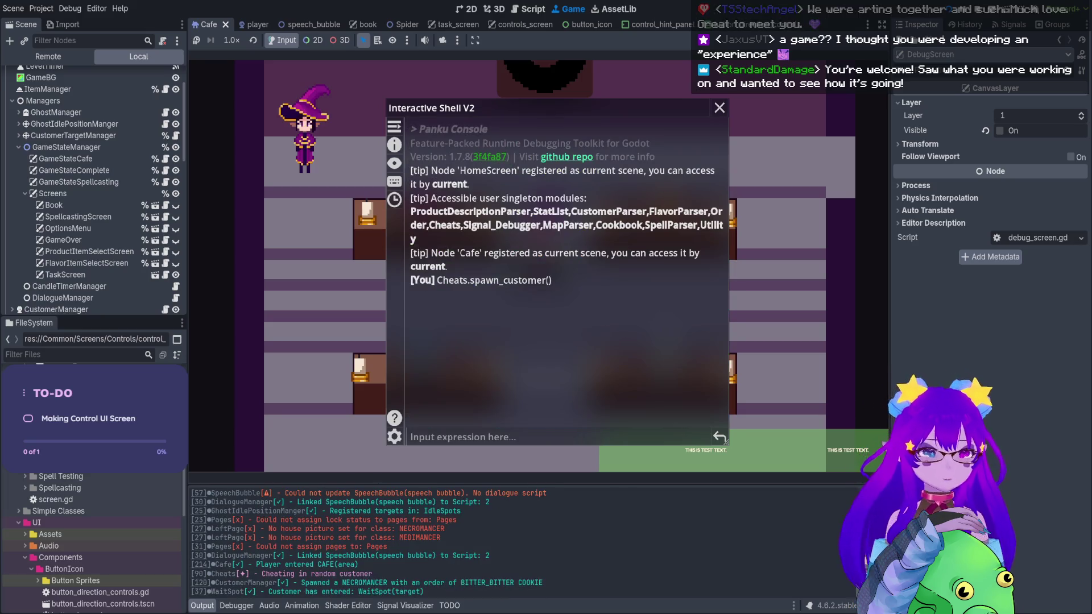
{"action": "key", "text": "grave"}
Step: Walk the witch over to seat the spawned customer and take its order
{"action": "key", "text": "Up"}
{"action": "key", "text": "Left"}
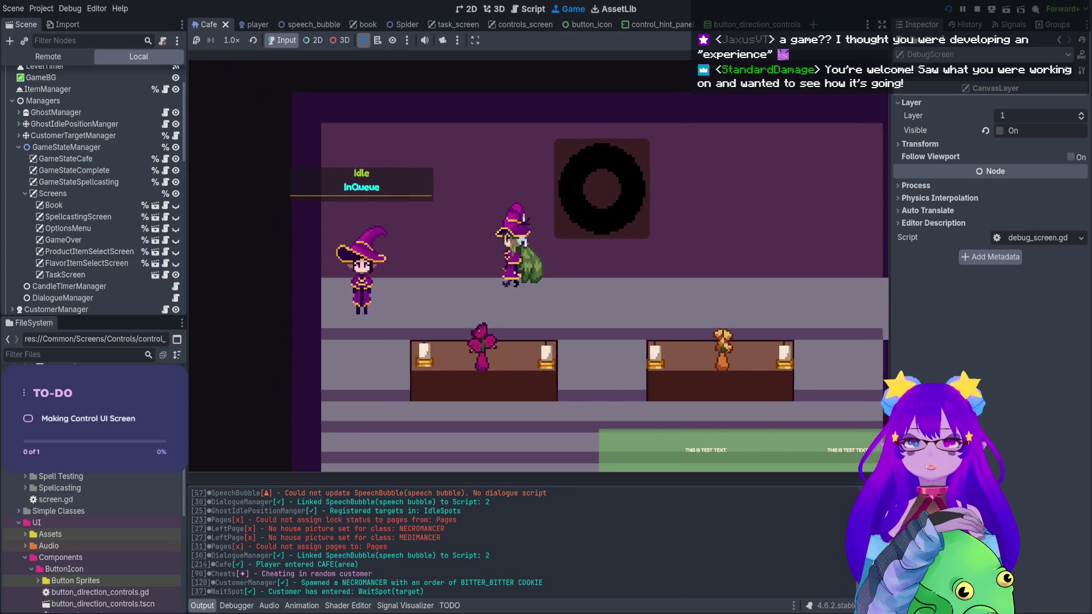
{"action": "key", "text": "Left"}
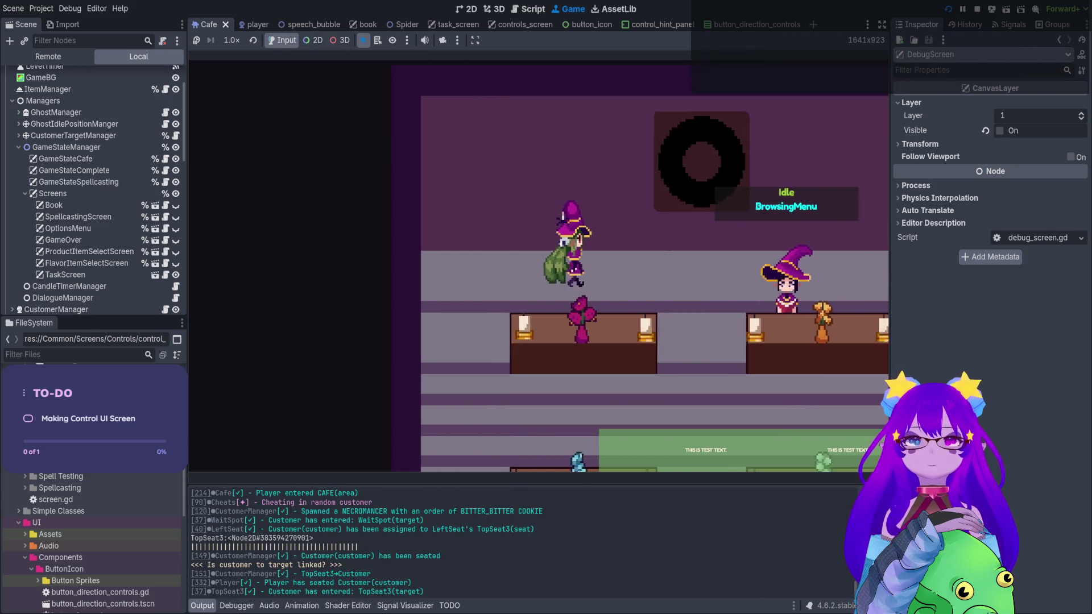
{"action": "key", "text": "Right"}
{"action": "key", "text": "Down"}
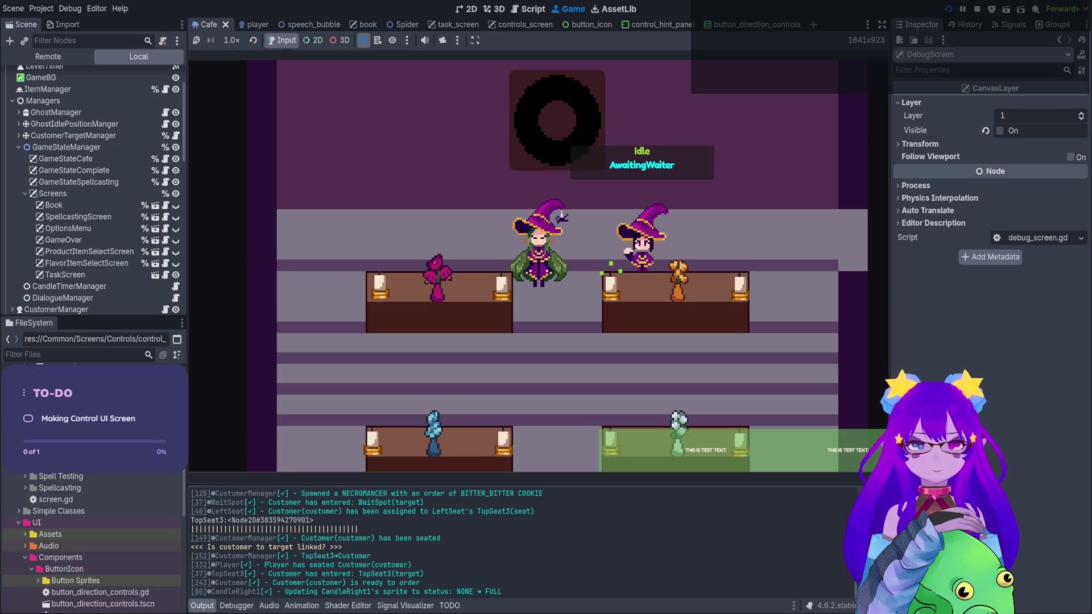
{"action": "key", "text": "d"}
{"action": "key", "text": "e"}
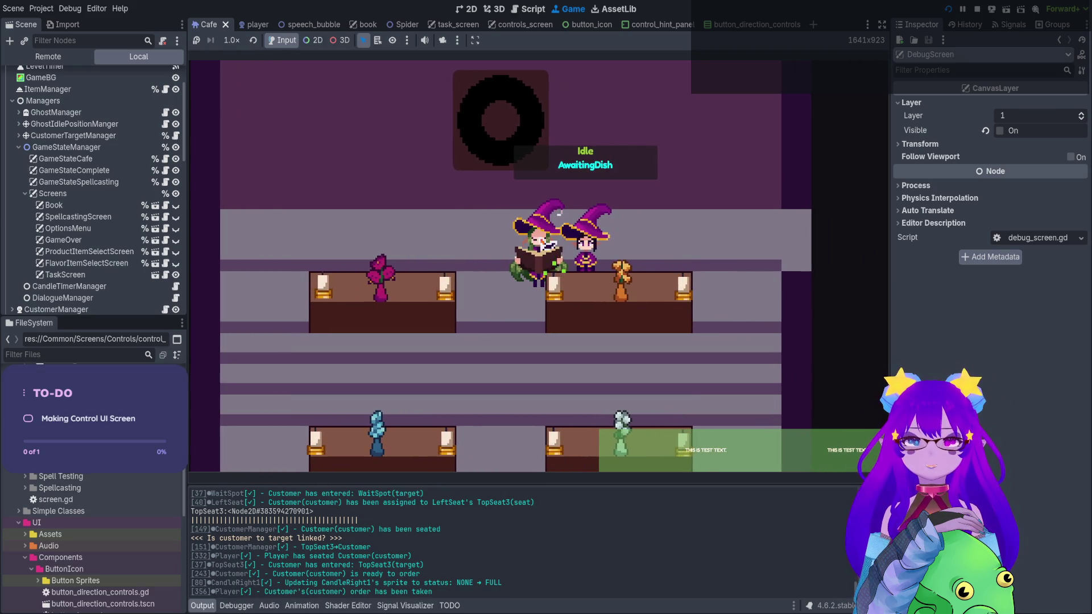
Step: Review the Orders and Necromancer pages in the book, then walk into the kitchen
{"action": "key", "text": "Tab"}
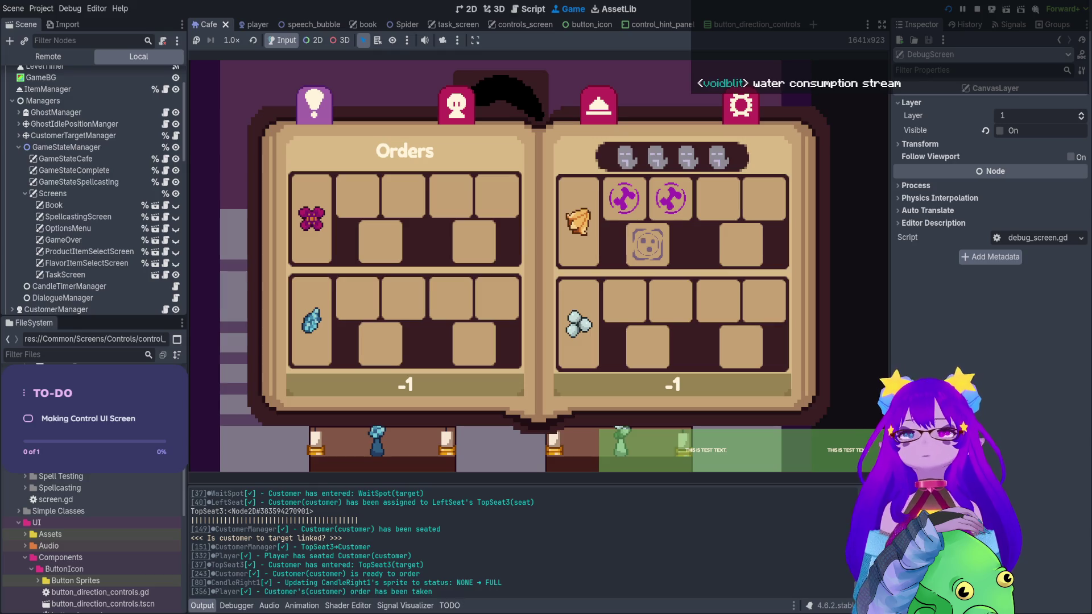
{"action": "key", "text": "Escape"}
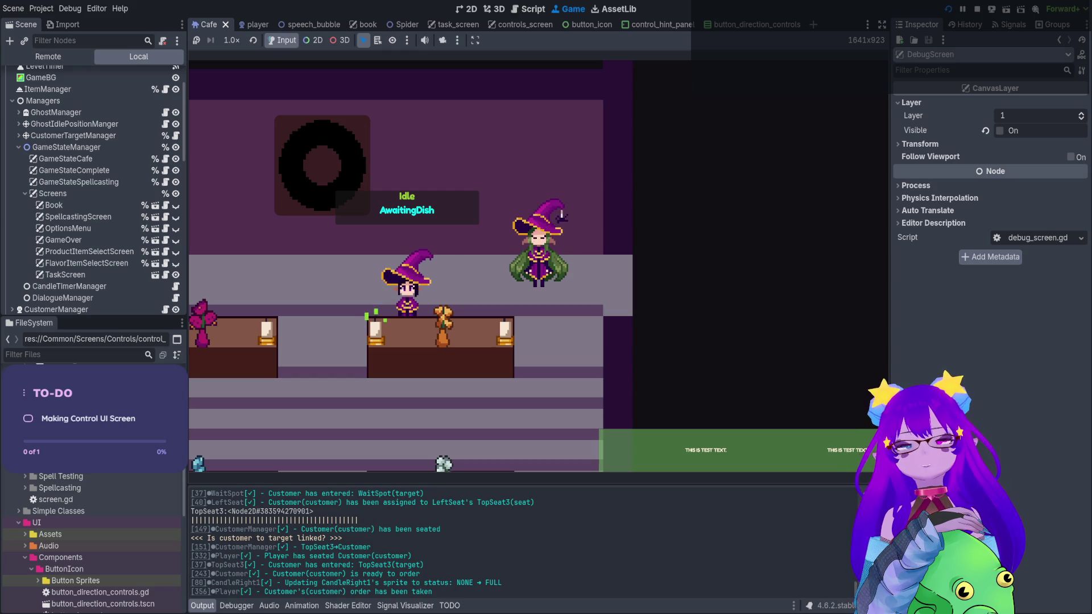
{"action": "key", "text": "Tab"}
{"action": "key", "text": "Tab"}
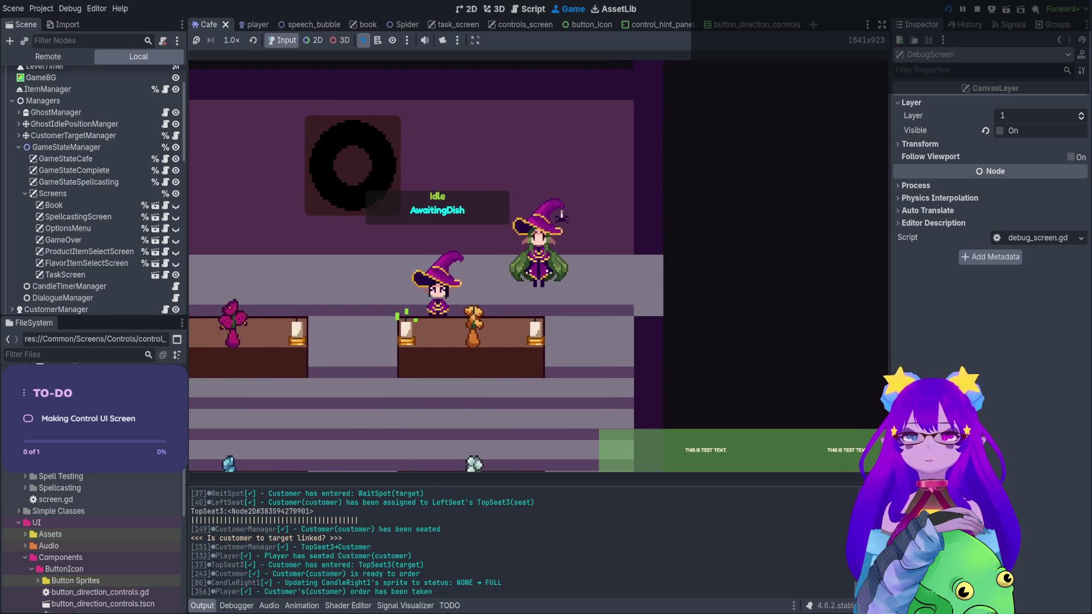
{"action": "key", "text": "Tab"}
{"action": "key", "text": "e"}
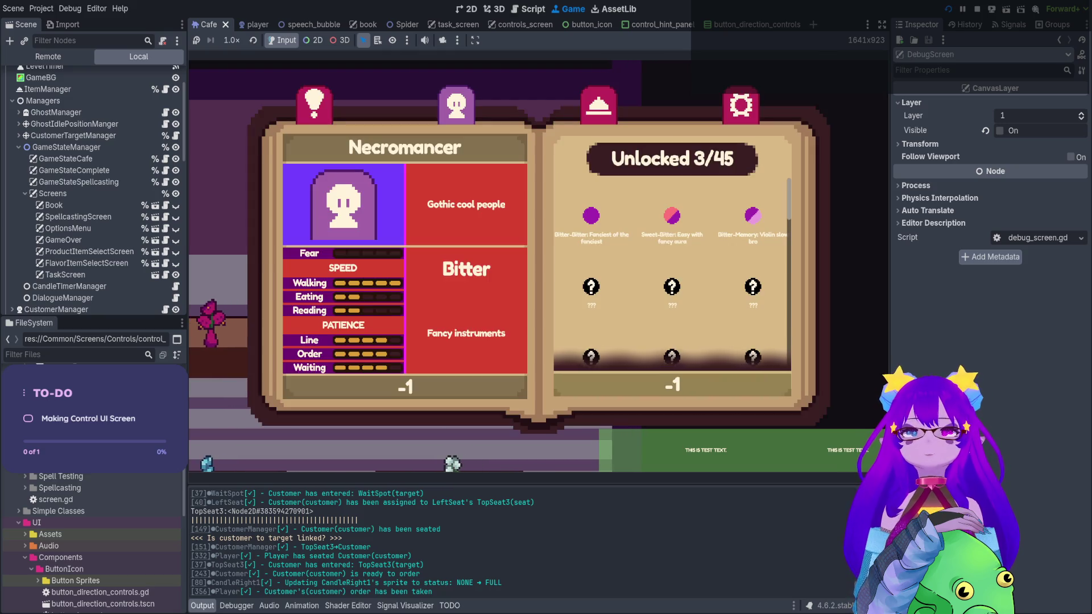
{"action": "key", "text": "Tab"}
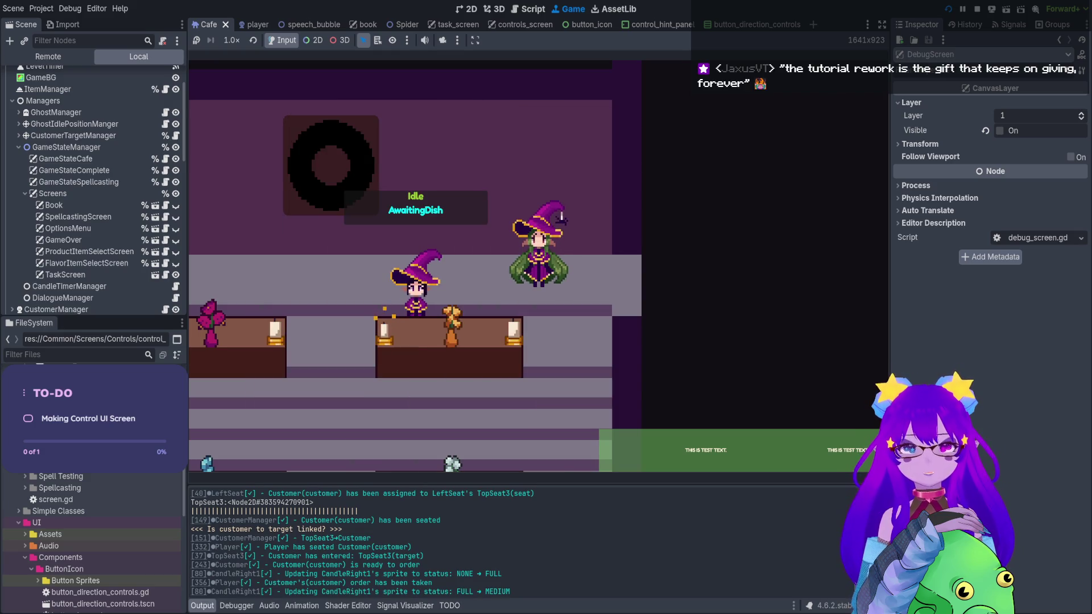
{"action": "key", "text": "Tab"}
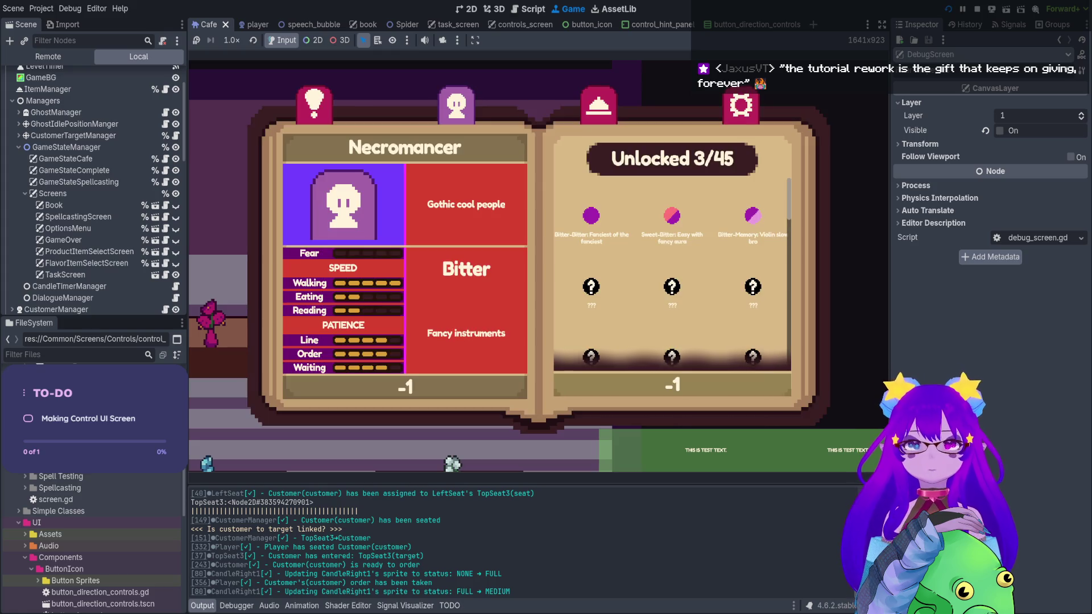
{"action": "key", "text": "Tab"}
{"action": "key", "text": "Tab"}
{"action": "key", "text": "Tab"}
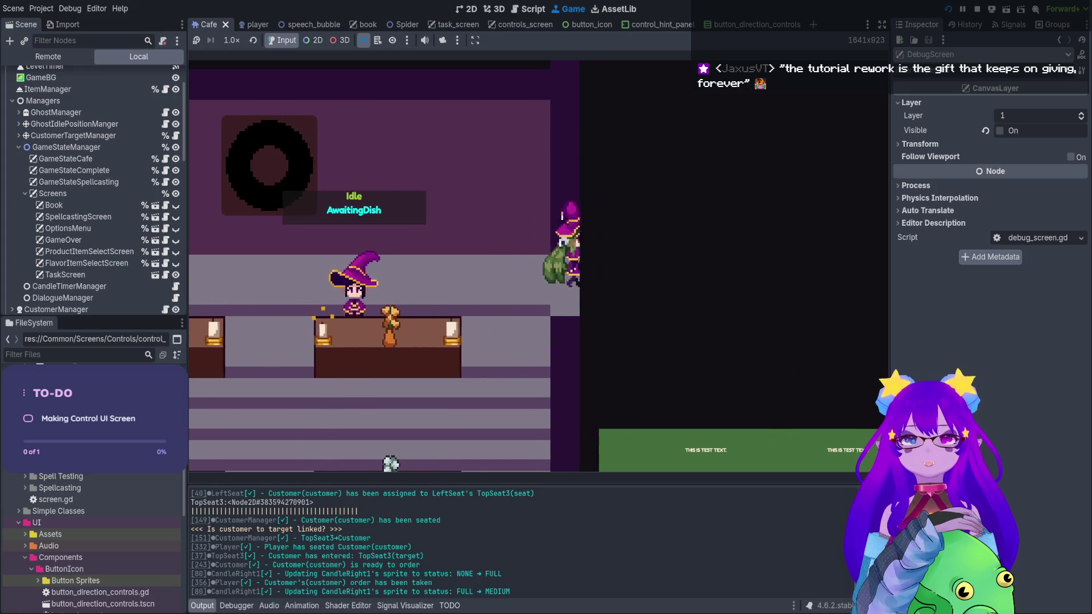
{"action": "key", "text": "d"}
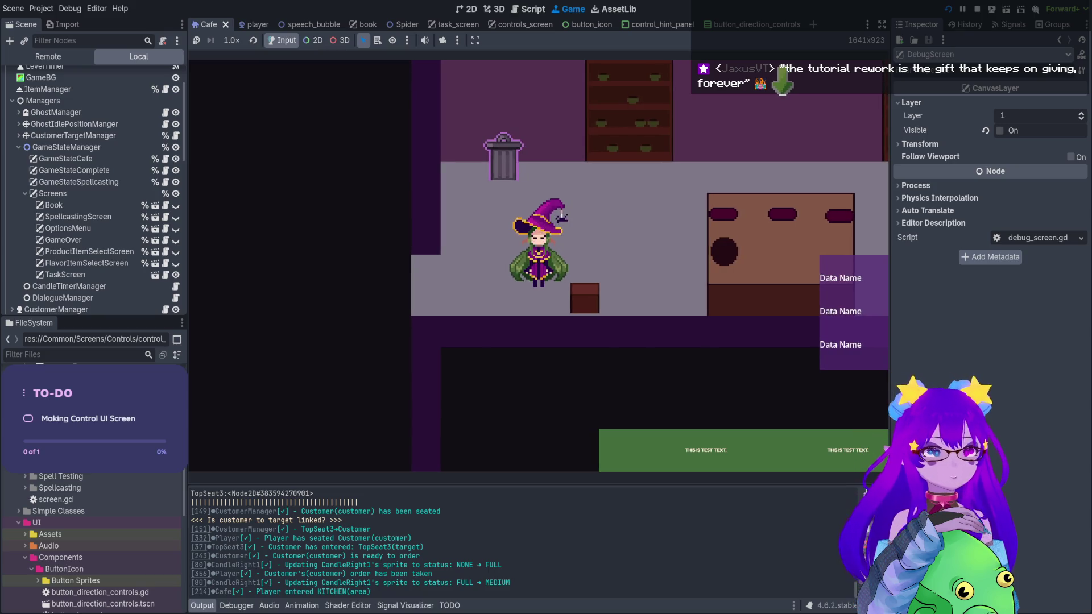
Step: Take a BITTER flavour from the flavour bookshelf and put it on a counter plate
{"action": "key", "text": "w"}
{"action": "key", "text": "e"}
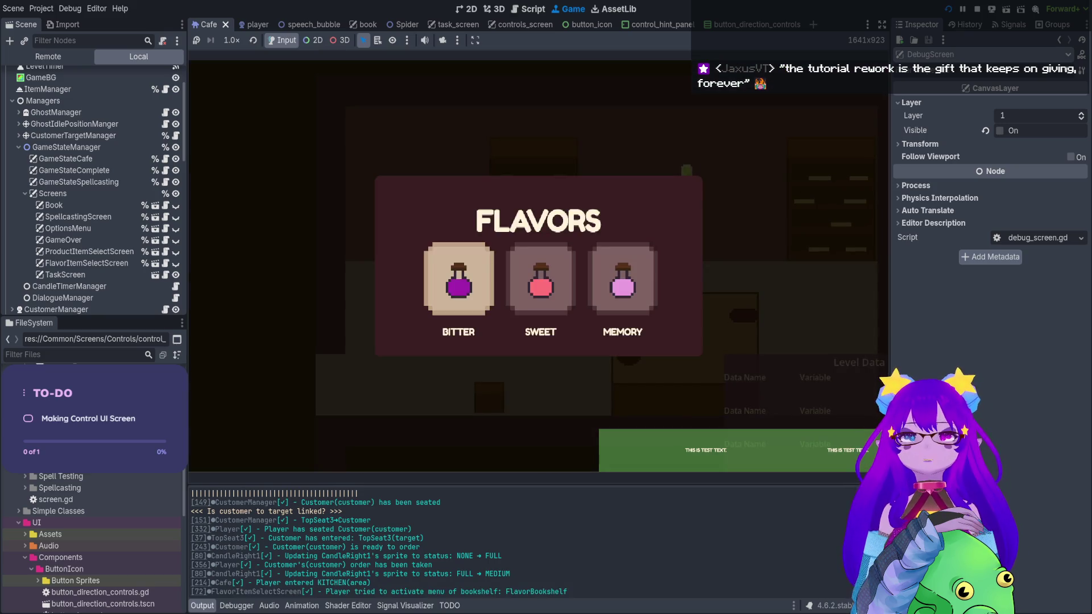
{"action": "key", "text": "e"}
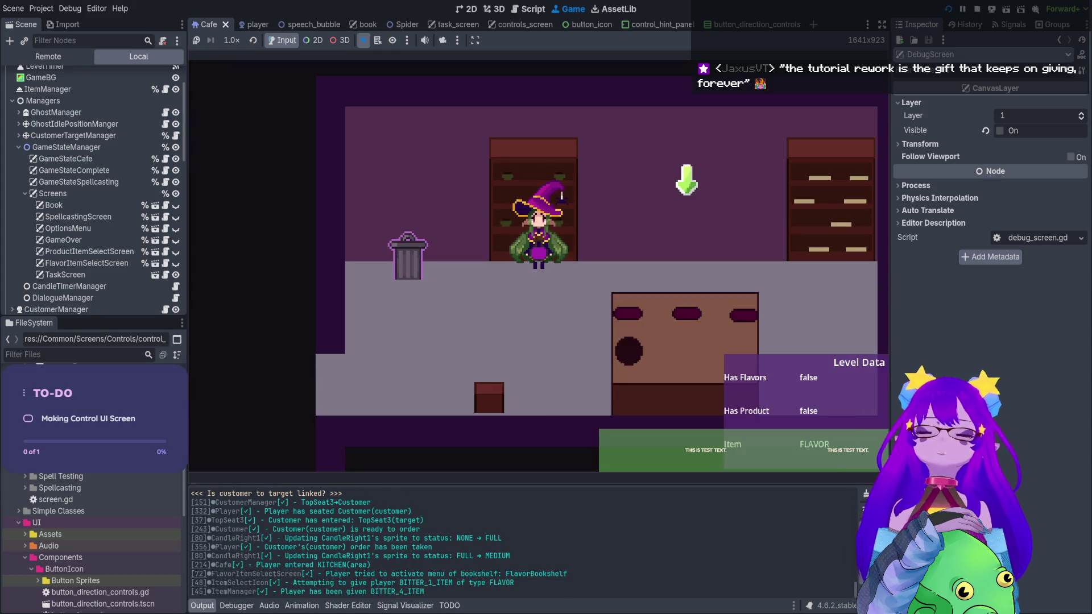
{"action": "key", "text": "s"}
{"action": "key", "text": "e"}
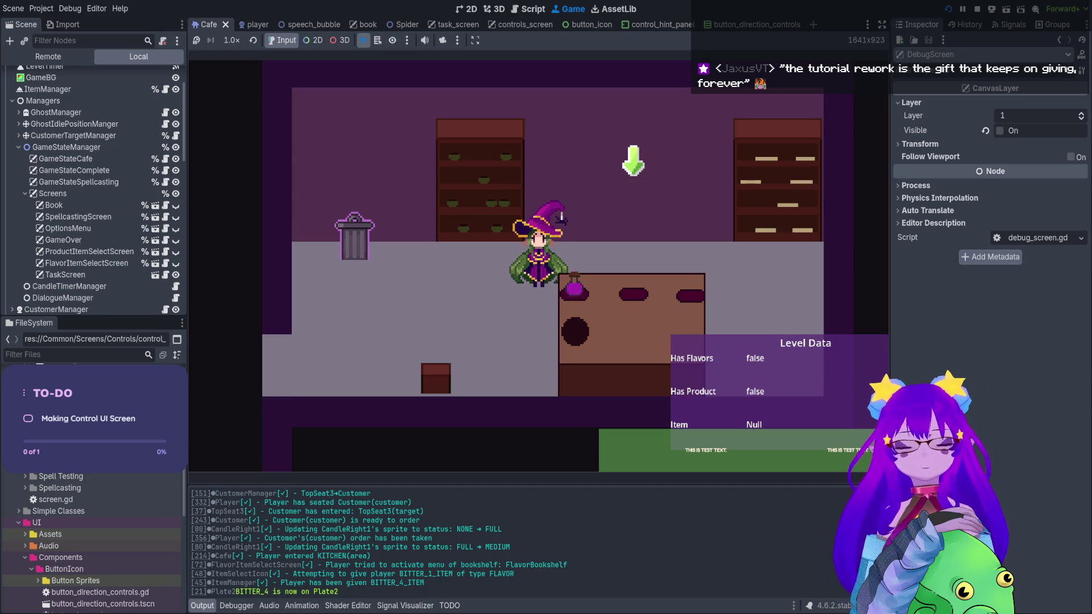
Step: Check the Cookie recipe, then plate a second BITTER flavour
{"action": "key", "text": "Tab"}
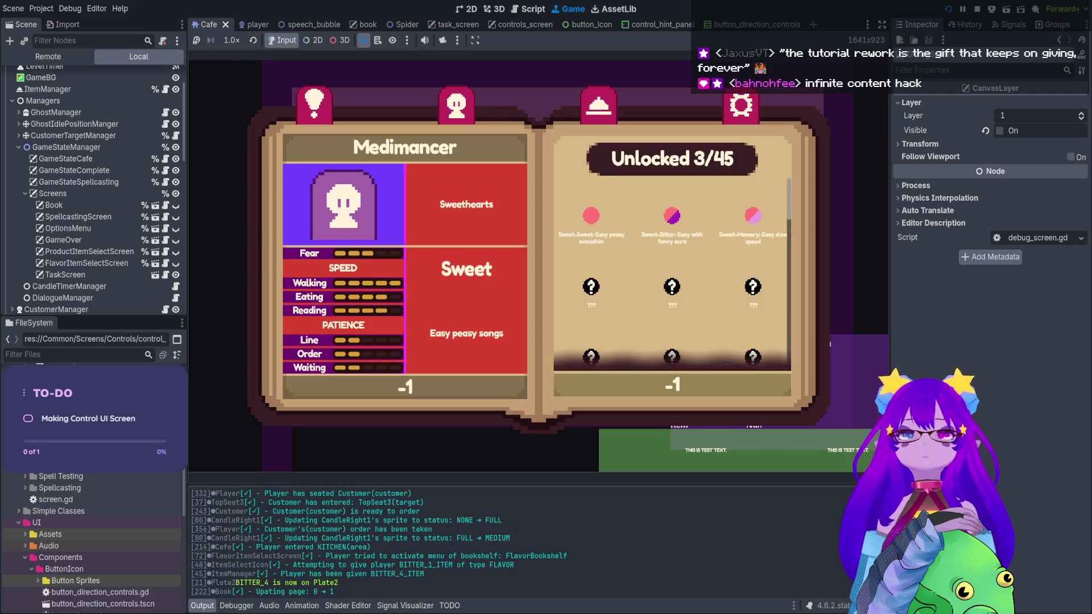
{"action": "key", "text": "Right"}
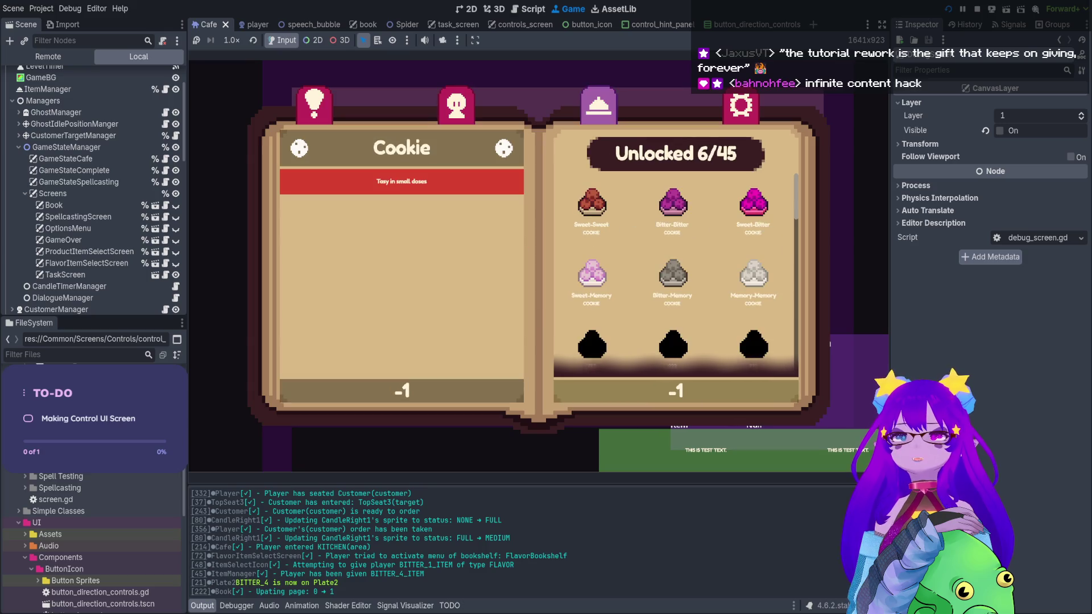
{"action": "key", "text": "Tab"}
{"action": "key", "text": "e"}
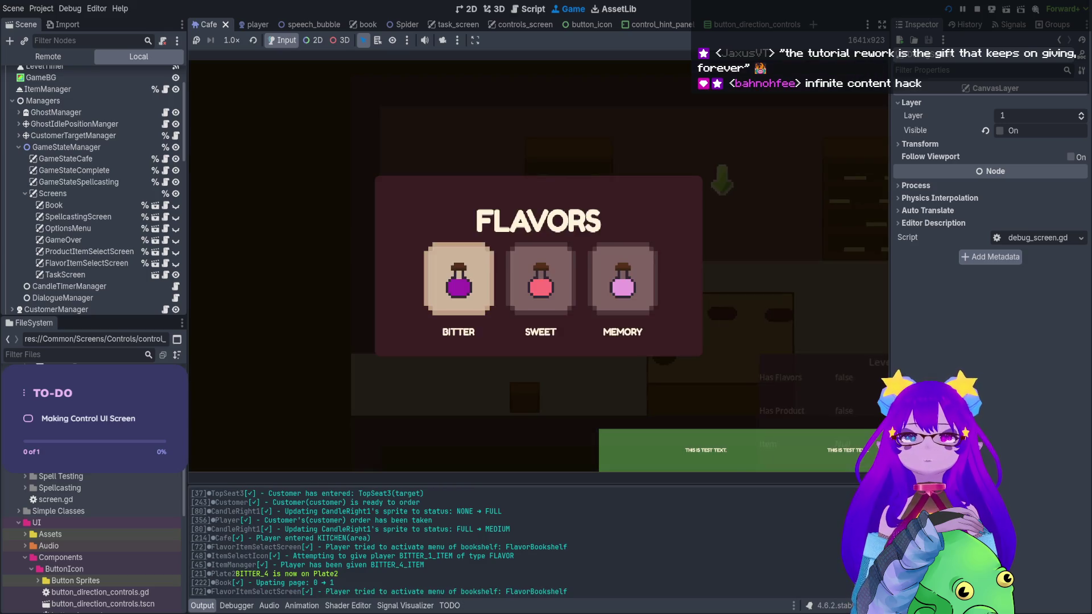
{"action": "key", "text": "e"}
{"action": "key", "text": "Tab"}
{"action": "key", "text": "Left"}
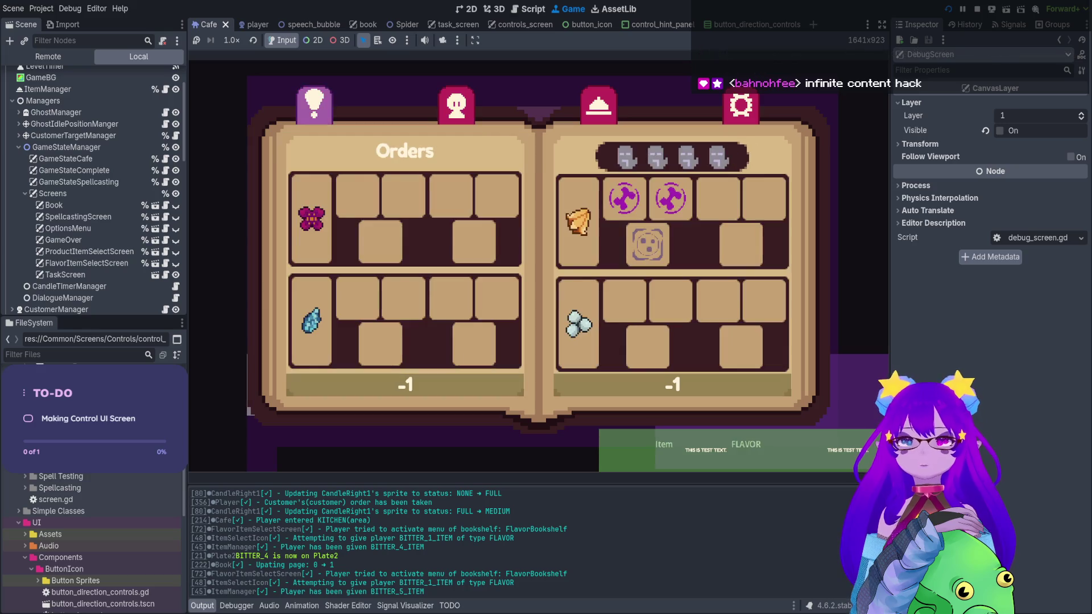
{"action": "key", "text": "Tab"}
{"action": "key", "text": "e"}
Step: Take a Cookie from the product bookshelf onto a plate and hold Q to start spellcasting
{"action": "key", "text": "Right"}
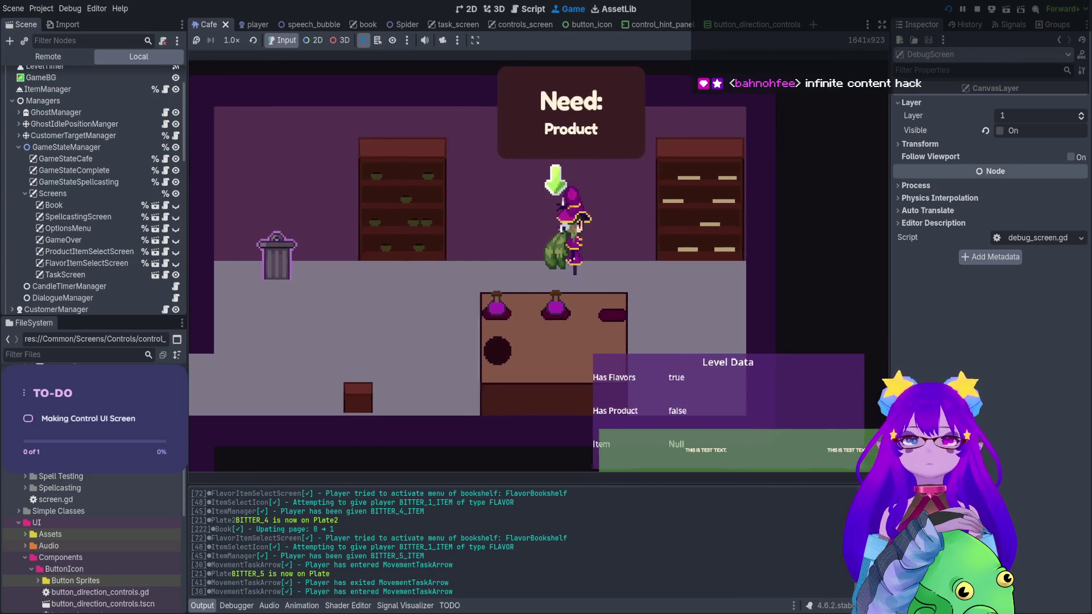
{"action": "key", "text": "e"}
{"action": "key", "text": "Left"}
{"action": "key", "text": "e"}
{"action": "key", "text": "e"}
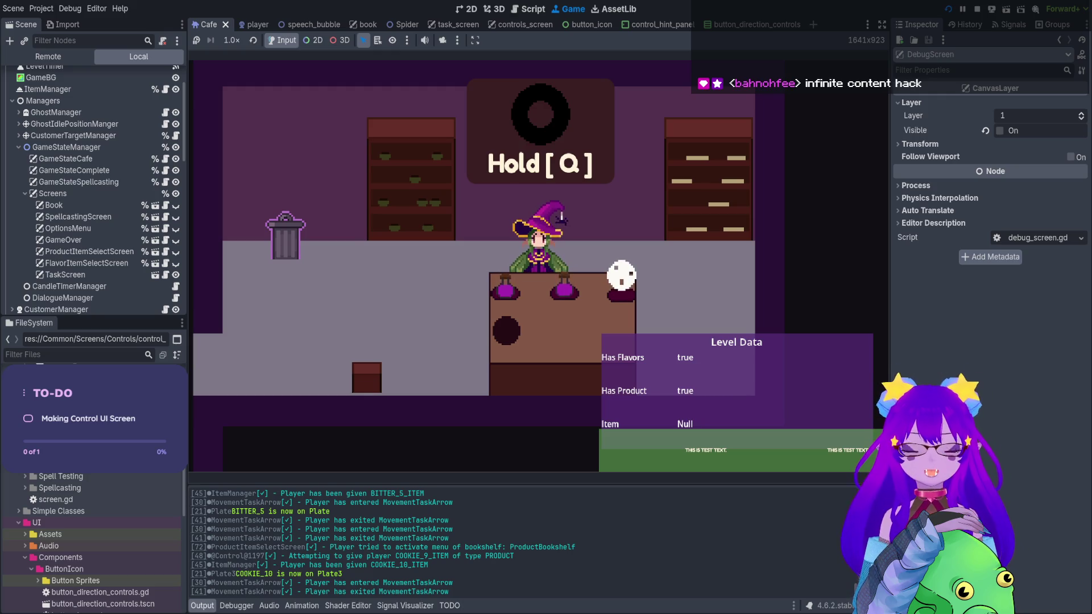
{"action": "key", "text": "q"}
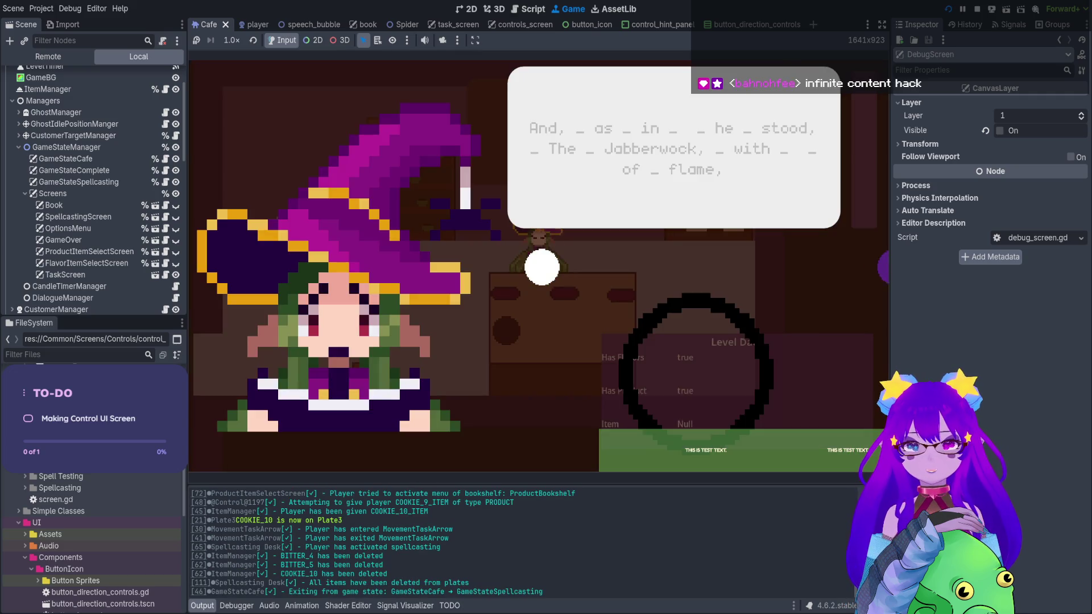
Step: Hit the spell letter bubbles for 'And as in he stood,'
{"action": "key", "text": "a"}
{"action": "key", "text": "n"}
{"action": "key", "text": "d"}
{"action": "key", "text": "space"}
{"action": "key", "text": "a"}
{"action": "key", "text": "s"}
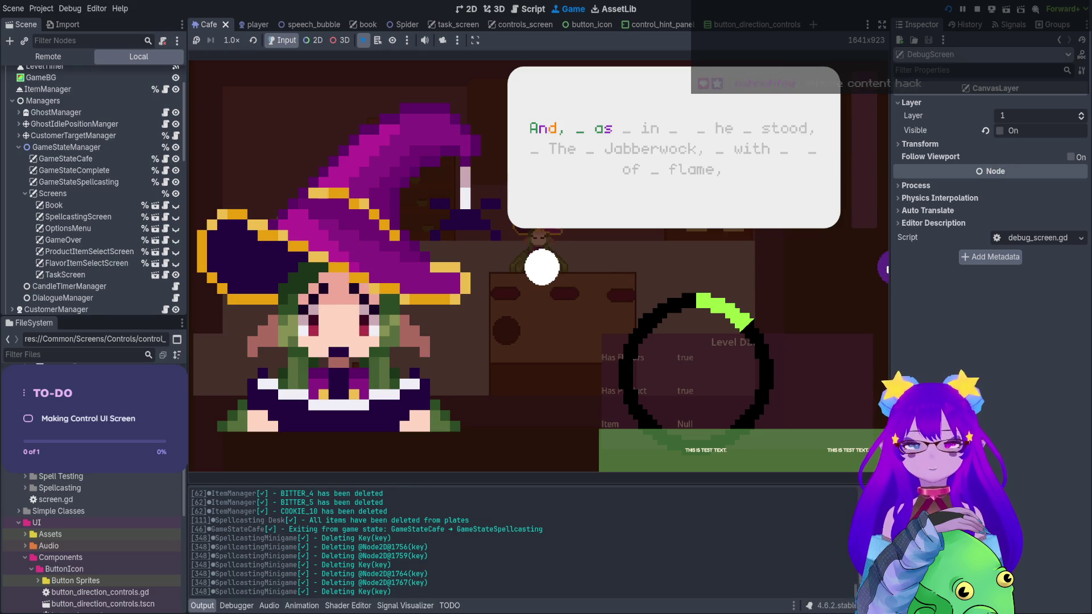
{"action": "key", "text": "space"}
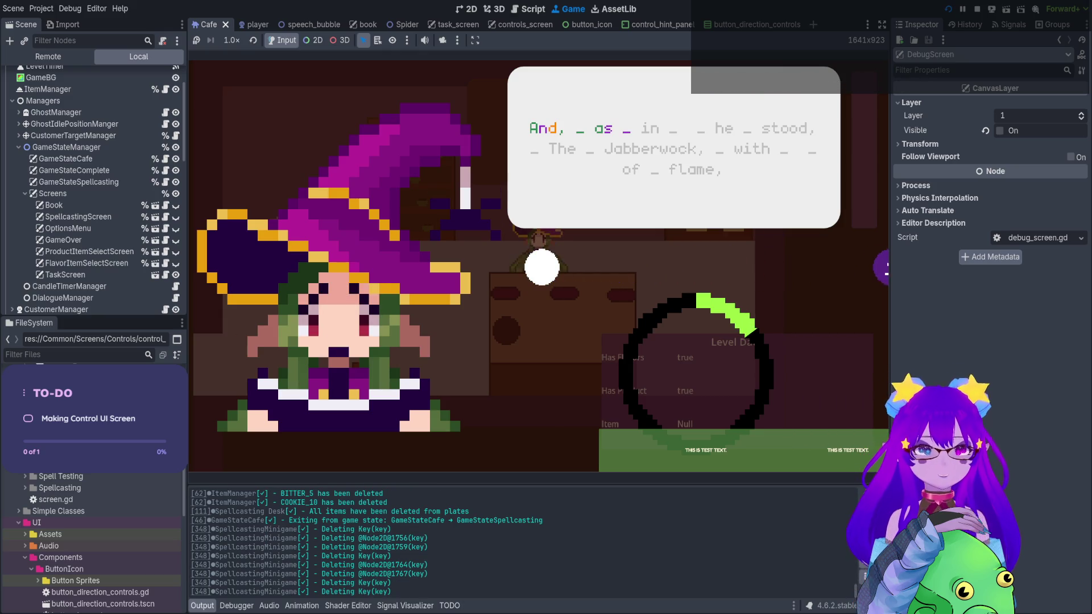
{"action": "key", "text": "i"}
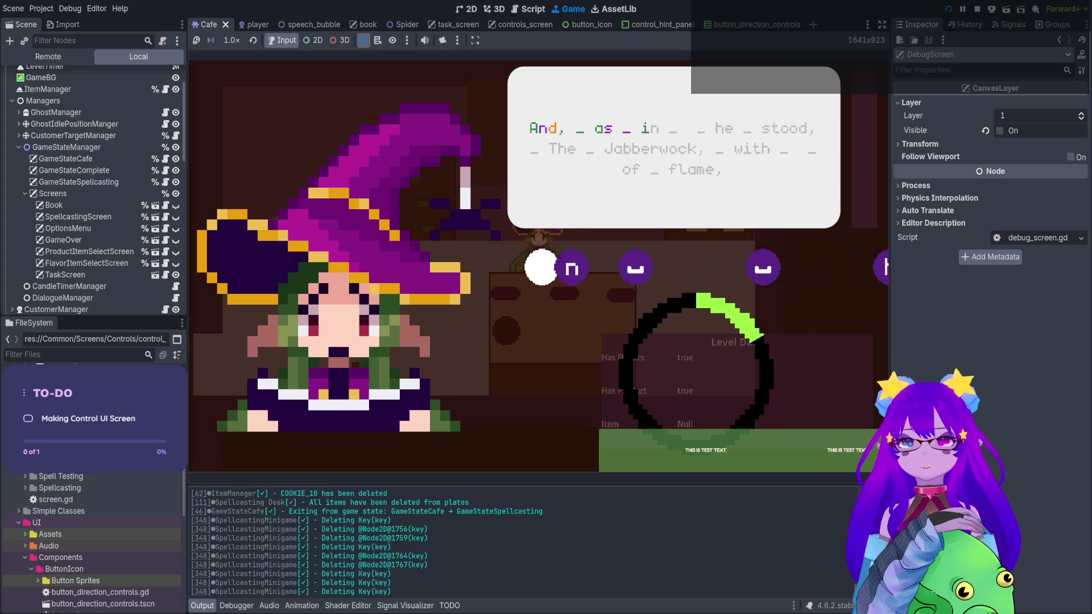
{"action": "key", "text": "n"}
{"action": "key", "text": "space"}
{"action": "key", "text": "h"}
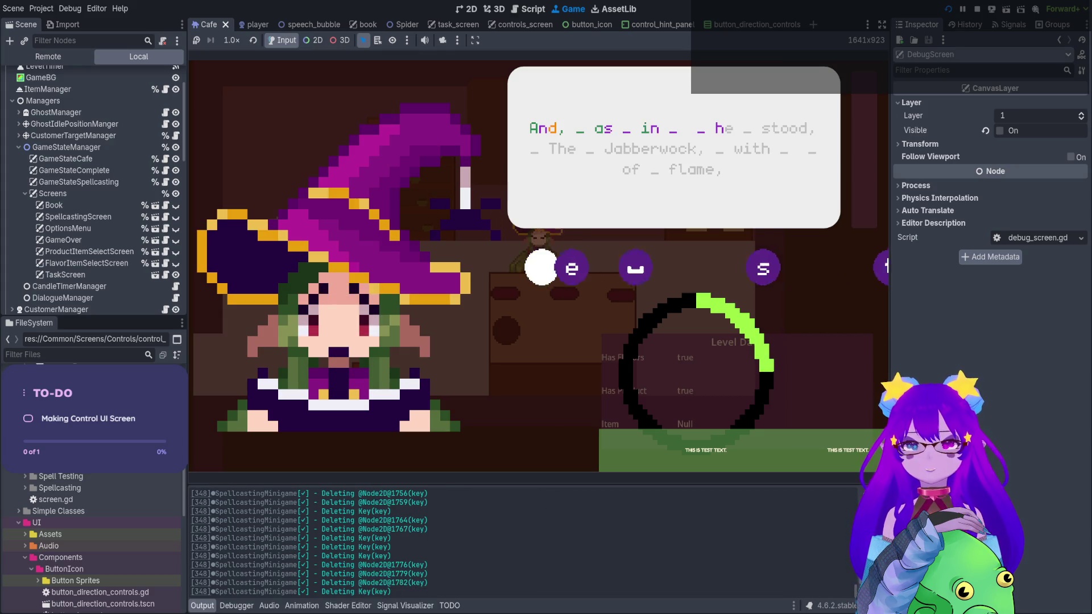
{"action": "key", "text": "e"}
{"action": "key", "text": "space"}
{"action": "key", "text": "s"}
{"action": "key", "text": "t"}
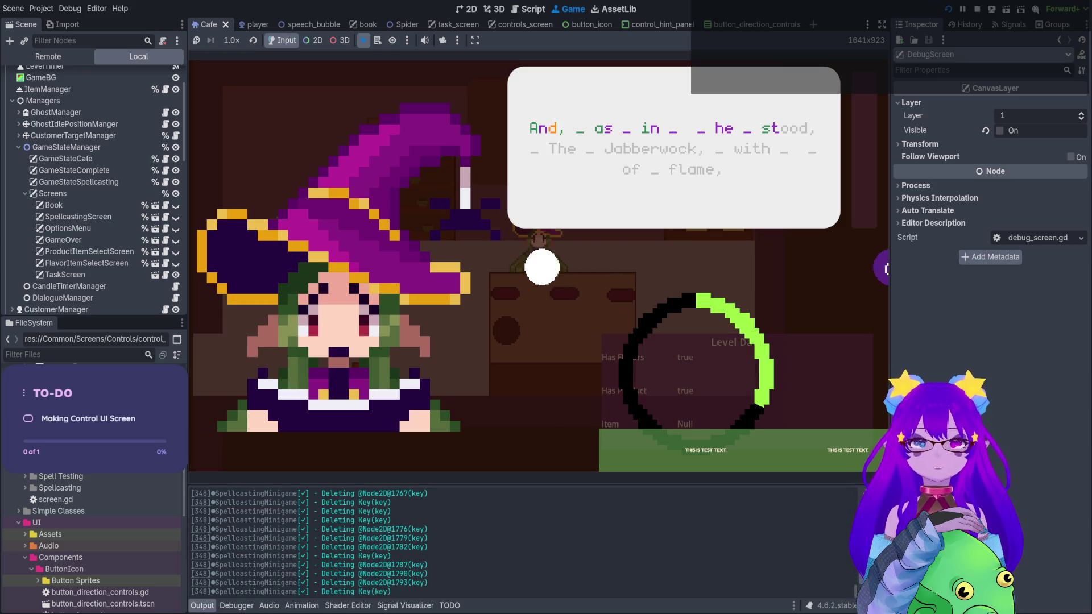
{"action": "key", "text": "o"}
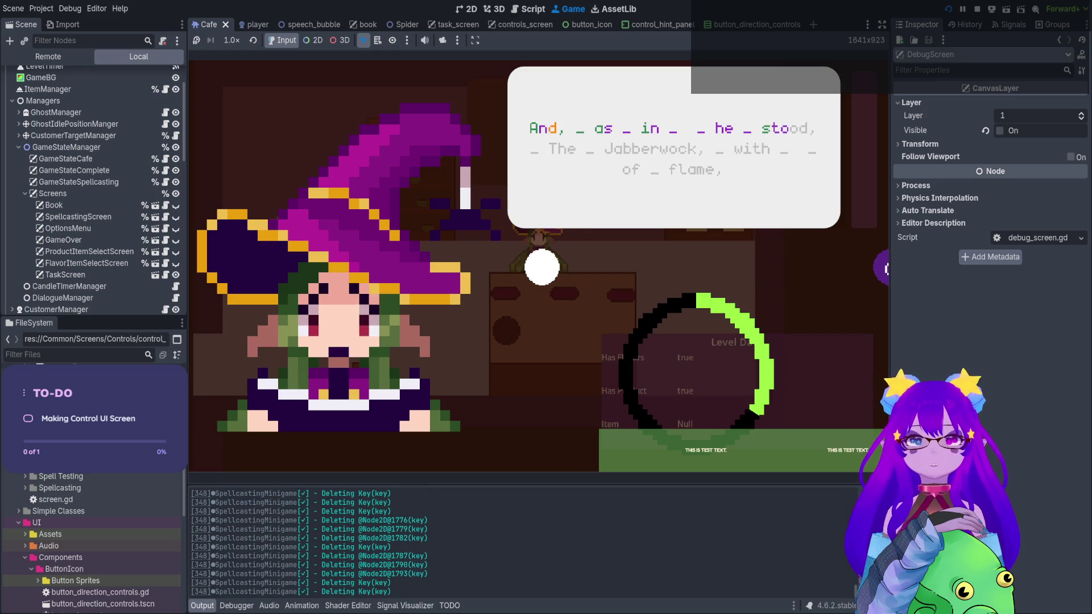
{"action": "key", "text": "o"}
{"action": "key", "text": "d"}
{"action": "key", "text": "comma"}
{"action": "key", "text": "space"}
Step: Type 'The Jabberwock, with of flame,' and finalize the results at Okay, 71% accuracy
{"action": "key", "text": "t"}
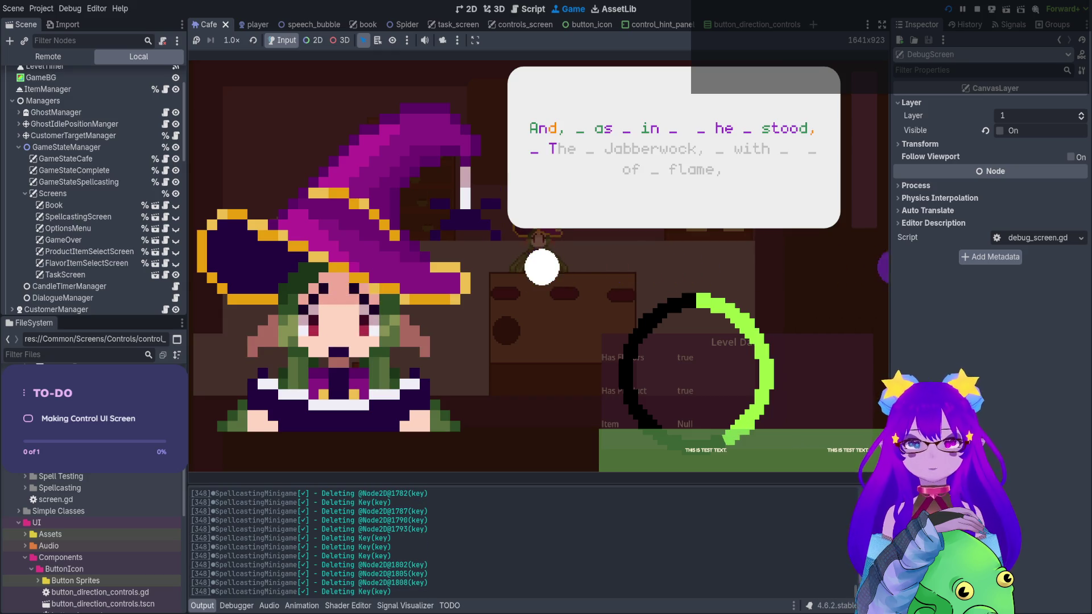
{"action": "key", "text": "h"}
{"action": "key", "text": "e"}
{"action": "key", "text": "space"}
{"action": "key", "text": "j"}
{"action": "key", "text": "a"}
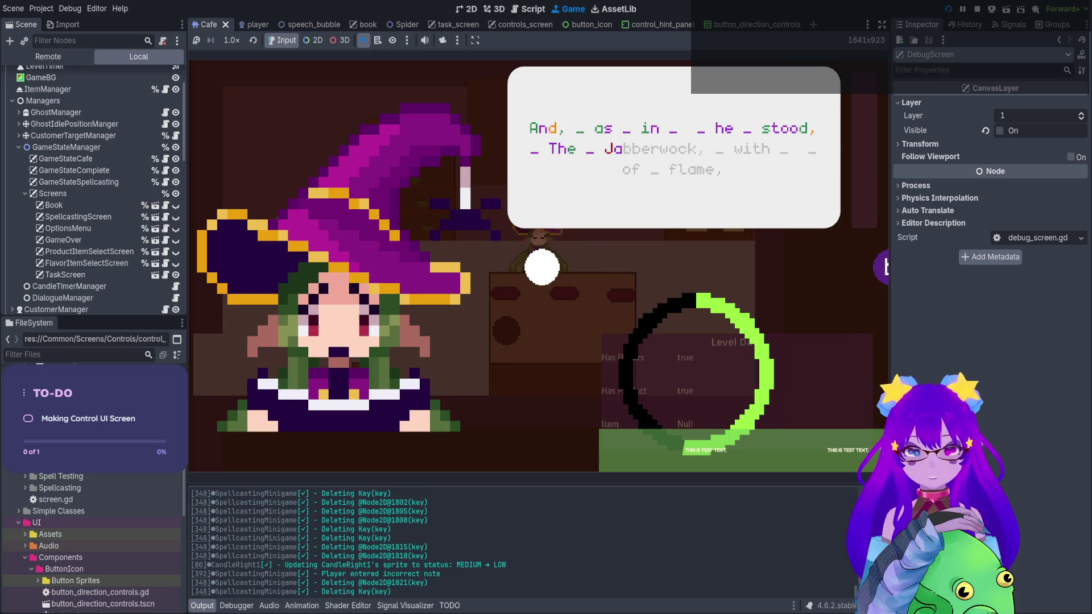
{"action": "key", "text": "b"}
{"action": "key", "text": "b"}
{"action": "key", "text": "e"}
{"action": "key", "text": "r"}
{"action": "key", "text": "w"}
{"action": "key", "text": "o"}
{"action": "key", "text": "c"}
{"action": "key", "text": "k"}
{"action": "key", "text": "comma"}
{"action": "key", "text": "space"}
{"action": "key", "text": "w"}
{"action": "key", "text": "i"}
{"action": "key", "text": "t"}
{"action": "key", "text": "h"}
{"action": "key", "text": "space"}
{"action": "key", "text": "space"}
{"action": "key", "text": "o"}
{"action": "key", "text": "f"}
{"action": "key", "text": "space"}
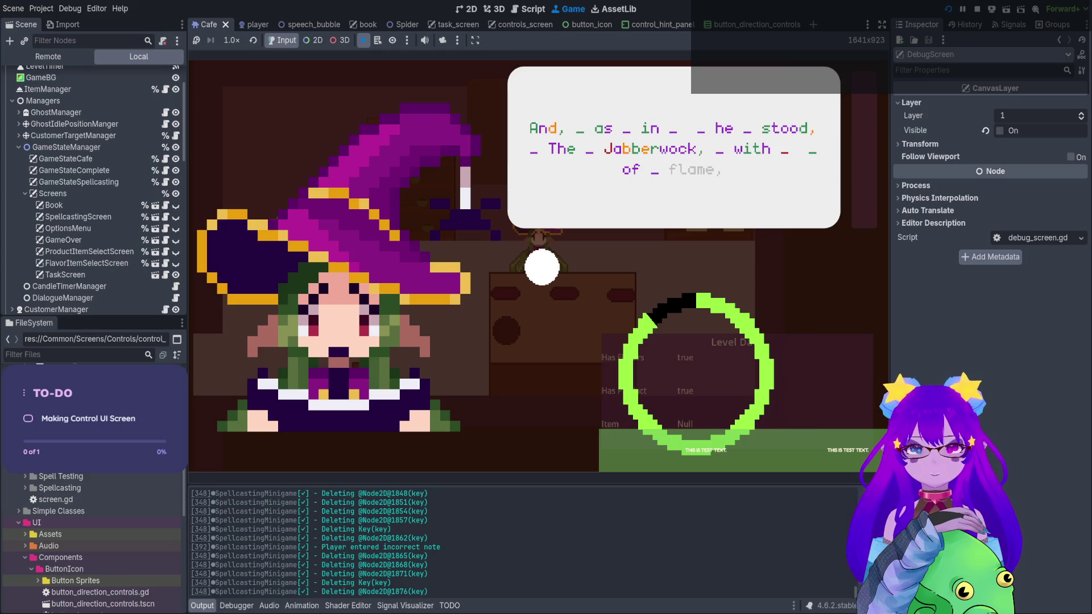
{"action": "key", "text": "f"}
{"action": "key", "text": "l"}
{"action": "key", "text": "a"}
{"action": "key", "text": "m"}
{"action": "key", "text": "e"}
{"action": "key", "text": "comma"}
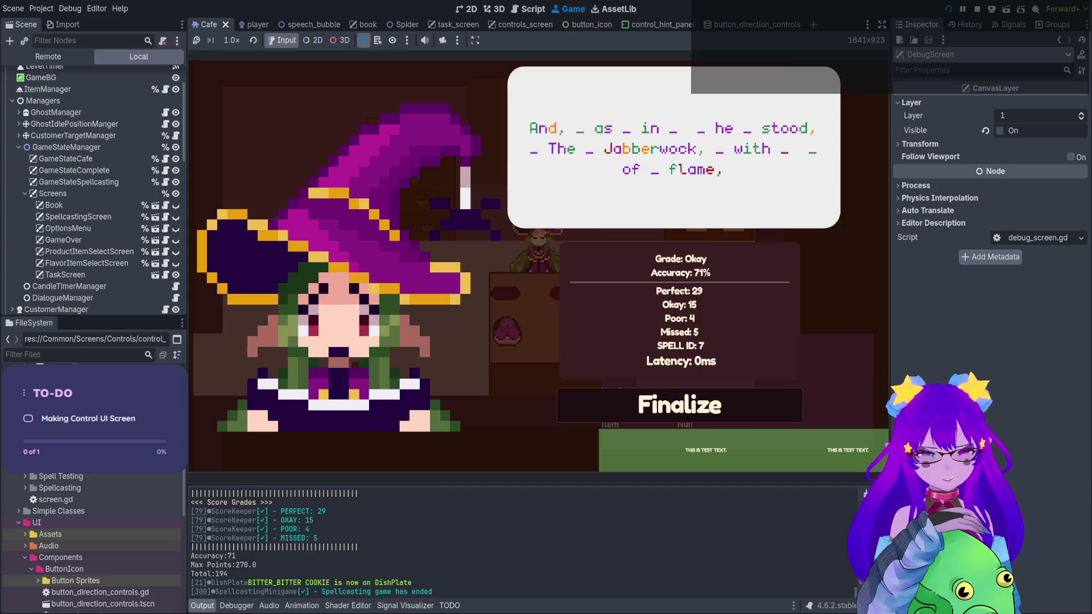
{"action": "key", "text": "Return"}
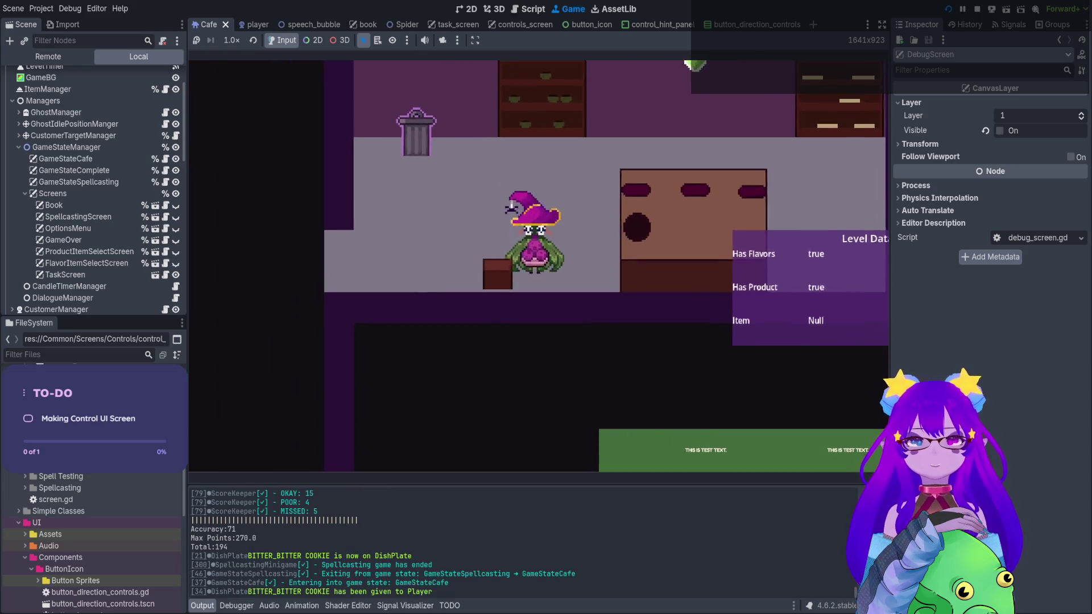
Step: Walk the player down and over to the waiting customer to serve the bitter cookie
{"action": "key", "text": "Down"}
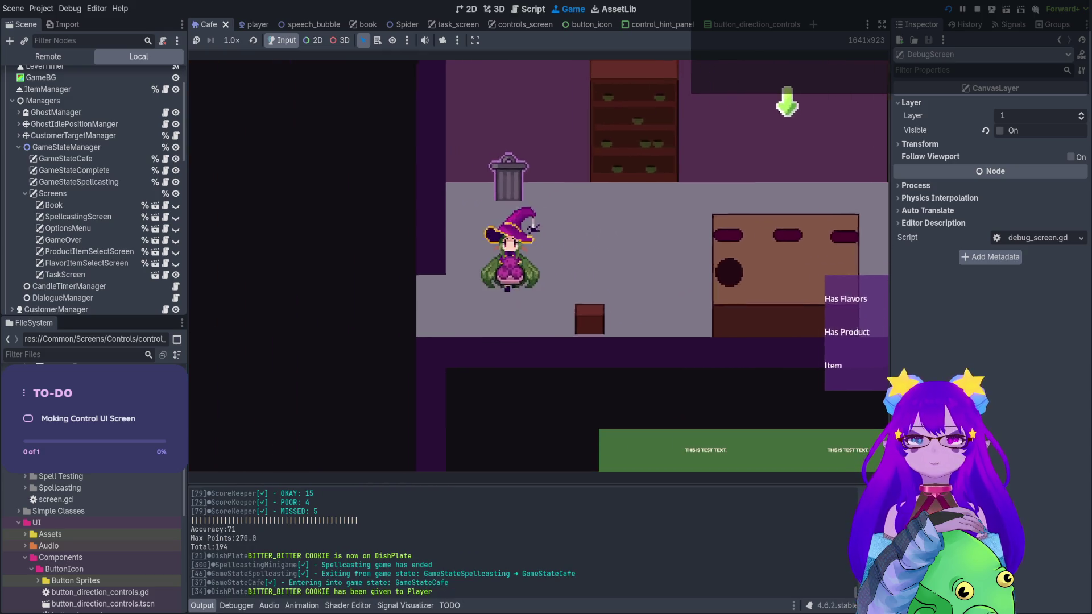
{"action": "key", "text": "Right"}
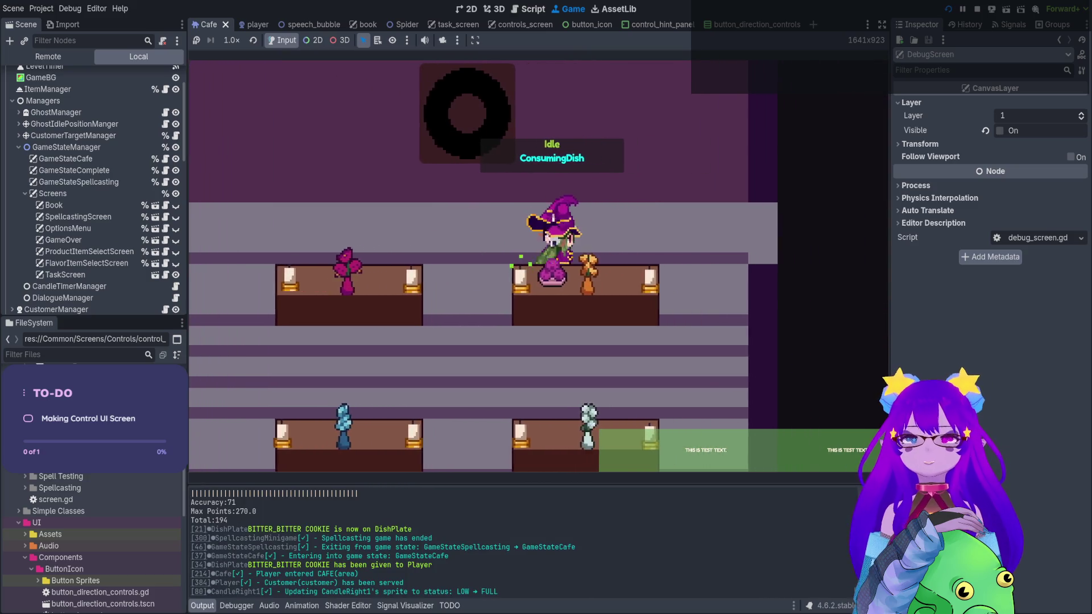
{"action": "key", "text": "Right"}
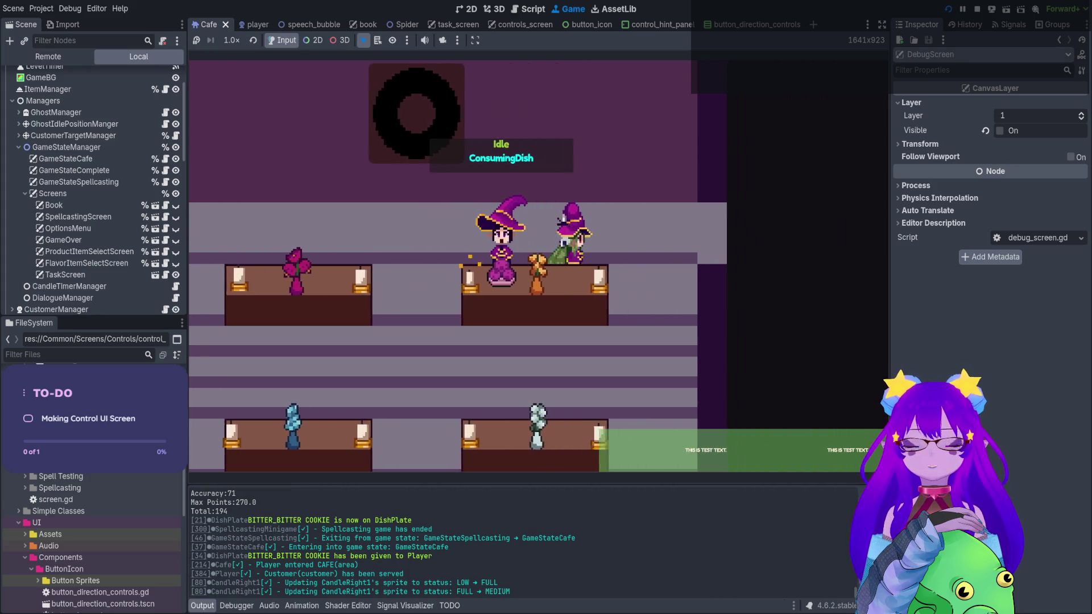
{"action": "key", "text": "Left"}
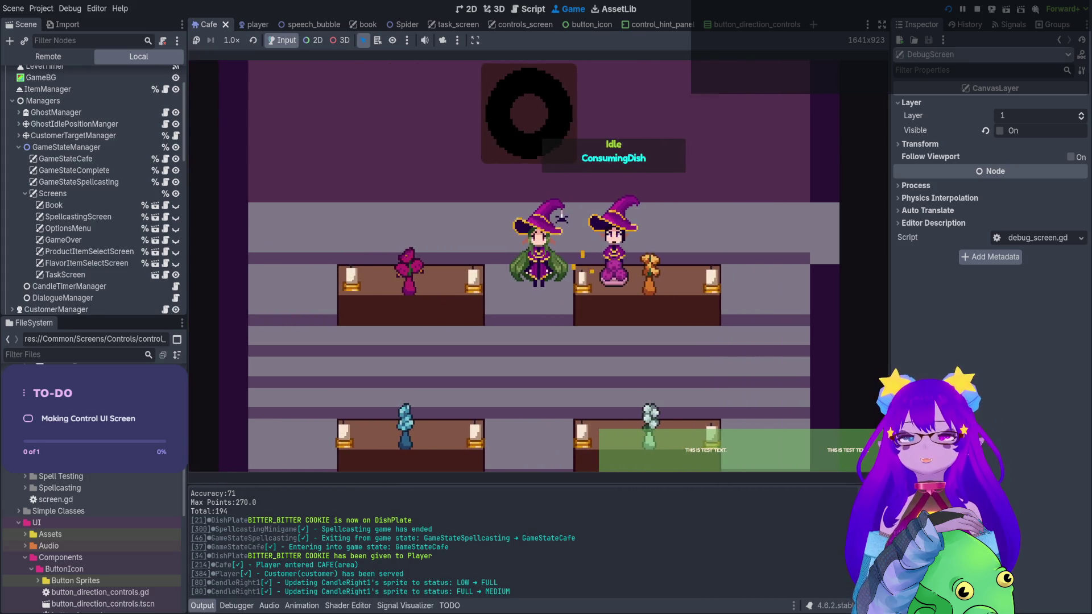
Step: Check the Orders book, walk away left, and bring up the Options menu with Escape
{"action": "key", "text": "Tab"}
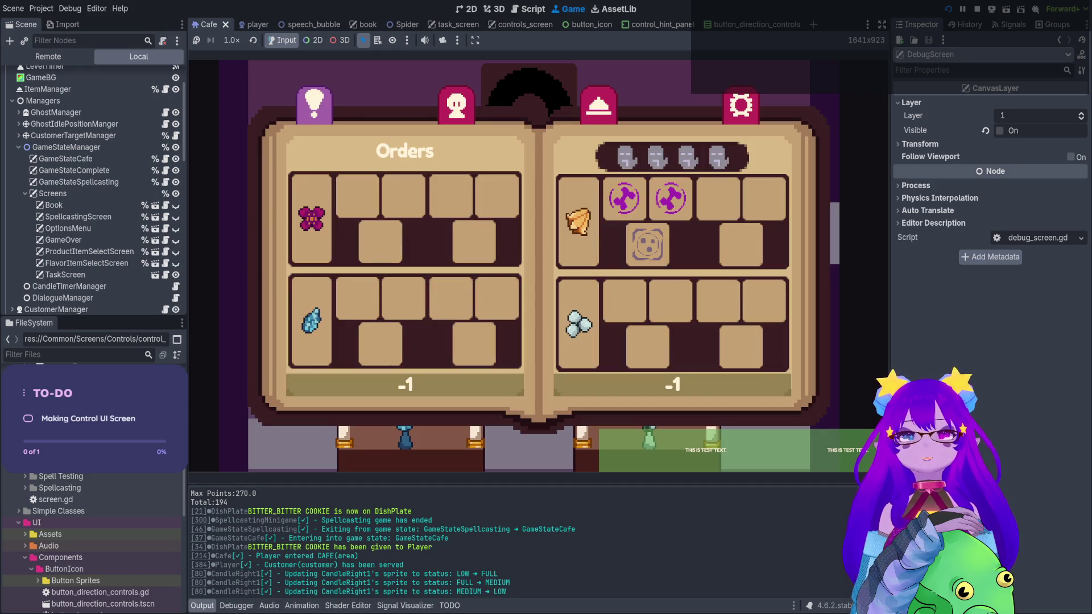
{"action": "key", "text": "Tab"}
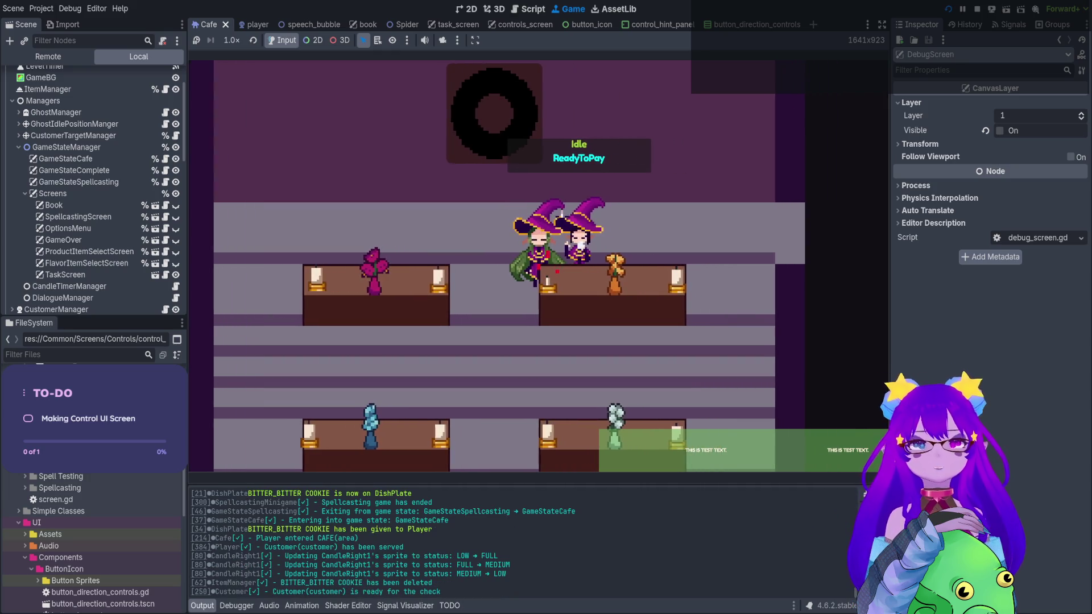
{"action": "key", "text": "Left"}
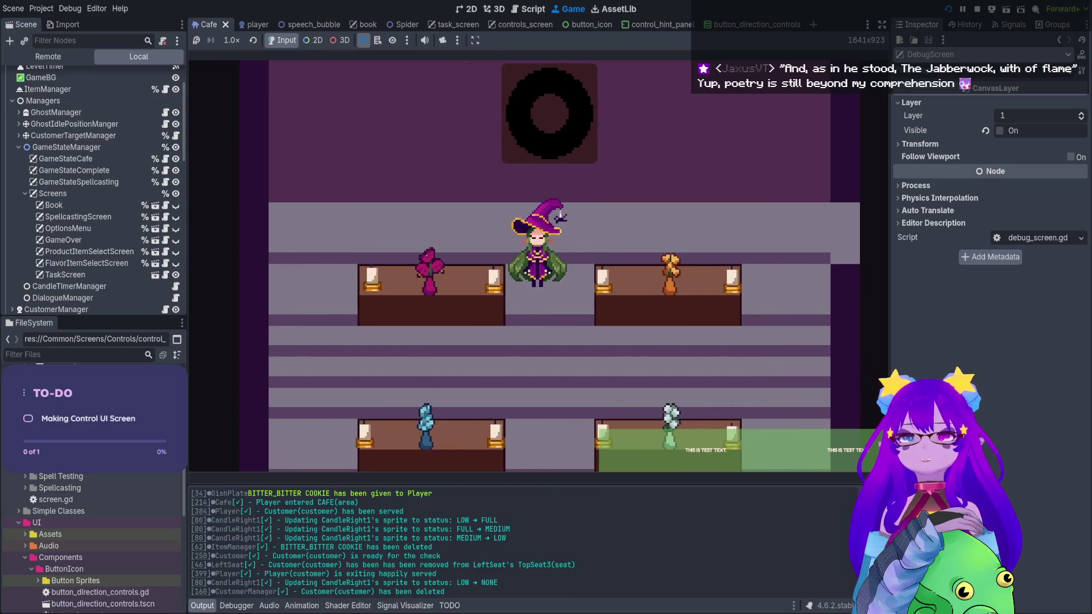
{"action": "key", "text": "Escape"}
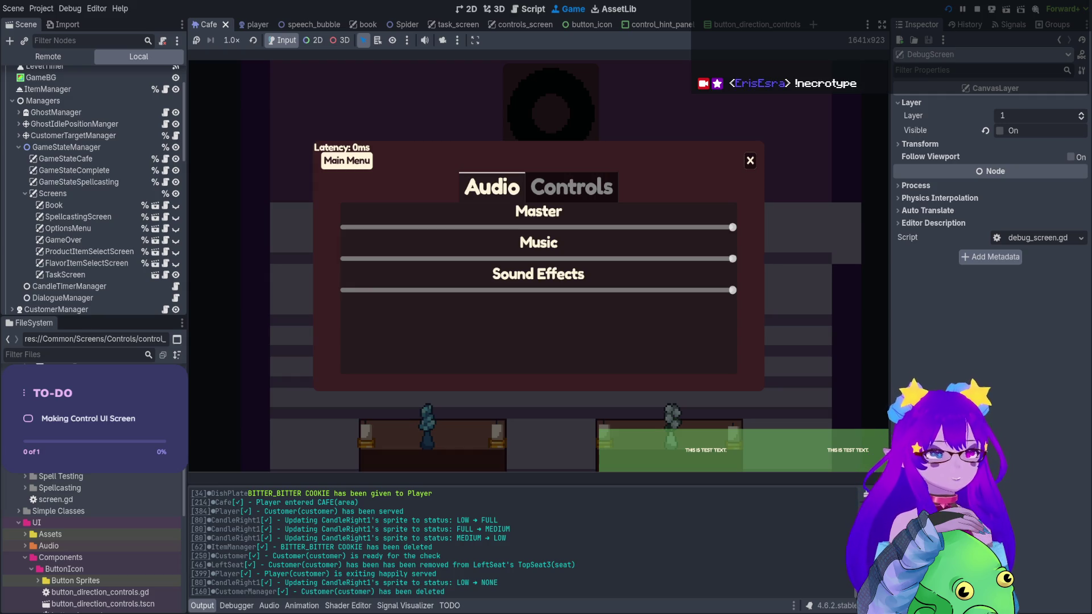
Step: Return to the game's main menu, browse the Levels list to tile 4, then stop the play-test
{"action": "left_click", "coordinate": [346, 161]}
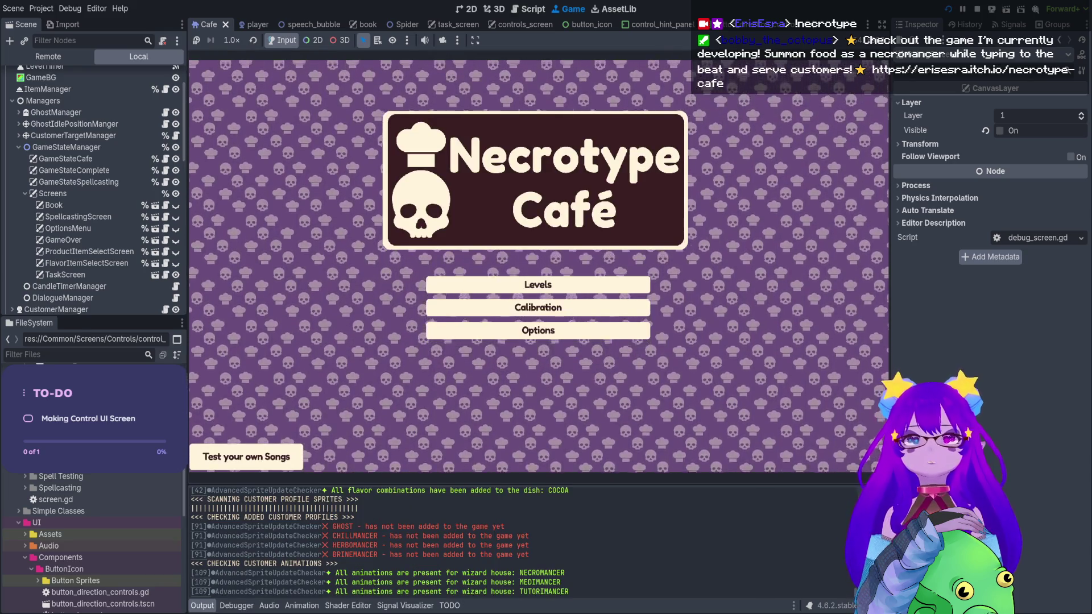
{"action": "type", "text": "levels"}
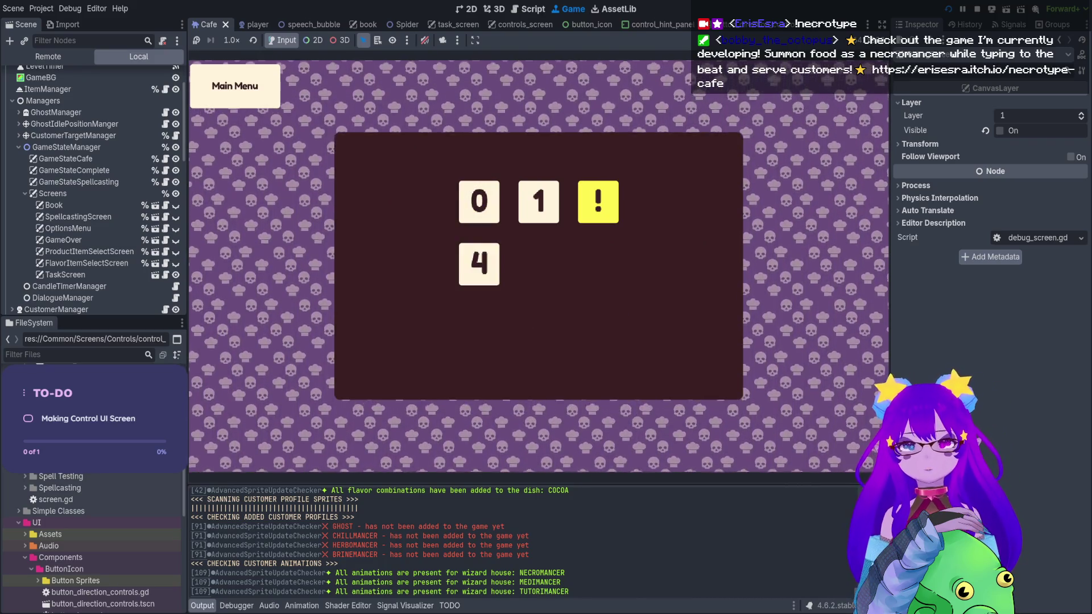
{"action": "key", "text": "Down"}
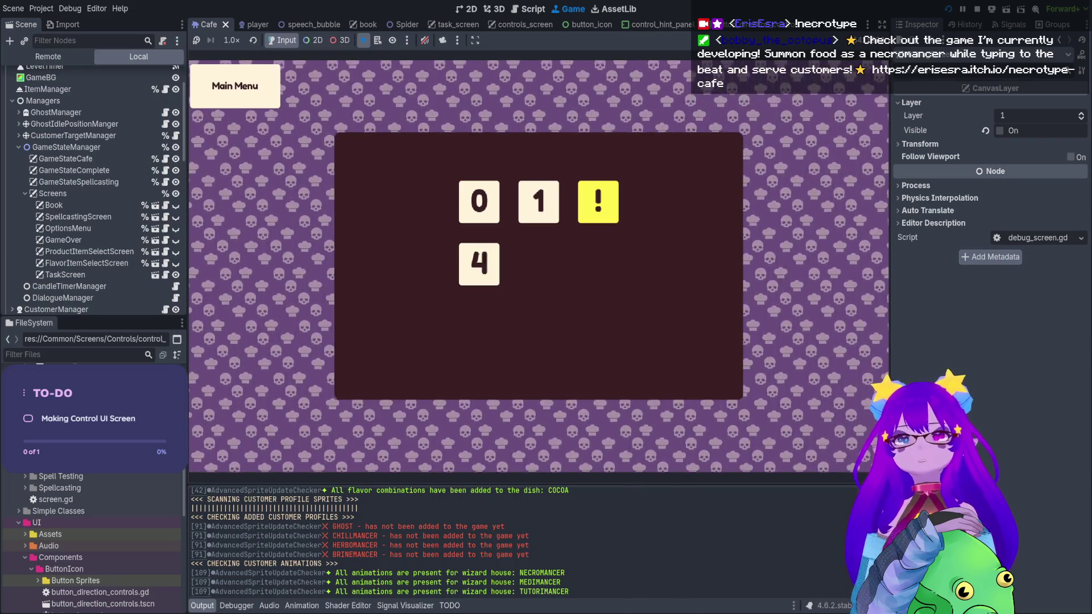
{"action": "left_click", "coordinate": [977, 10]}
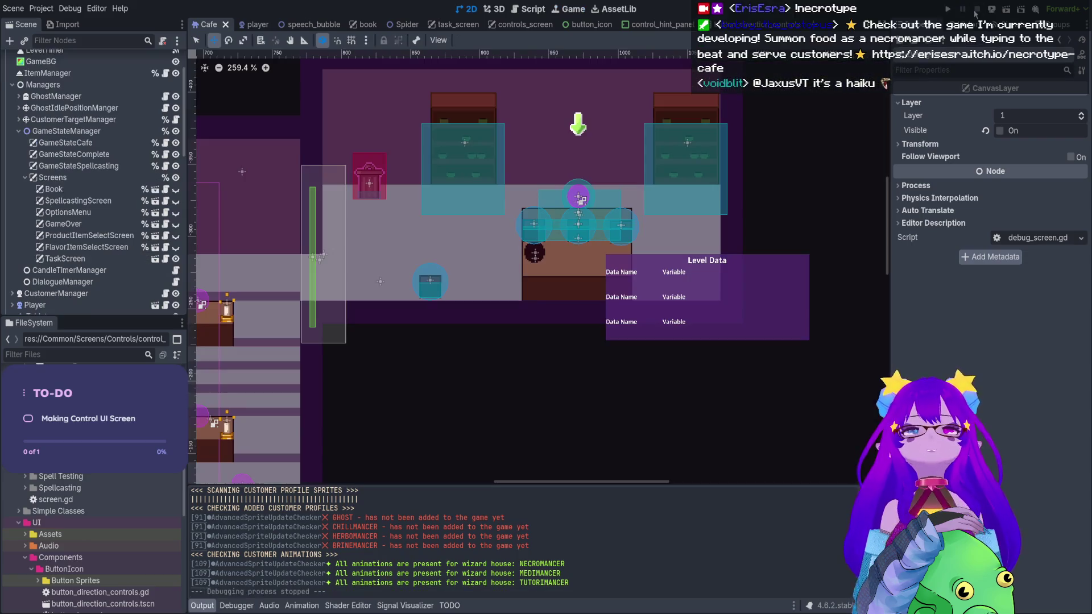
Step: Switch between the script and 2D views and open the controls_screen scene
{"action": "left_click", "coordinate": [494, 9]}
{"action": "left_click", "coordinate": [529, 9]}
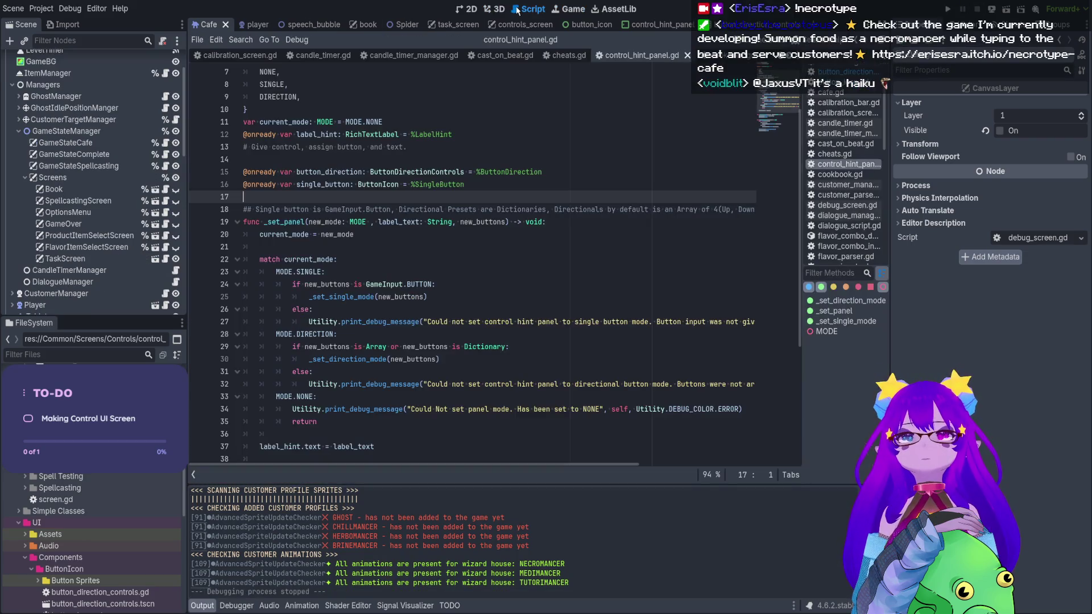
{"action": "left_click", "coordinate": [572, 10]}
{"action": "left_click", "coordinate": [469, 9]}
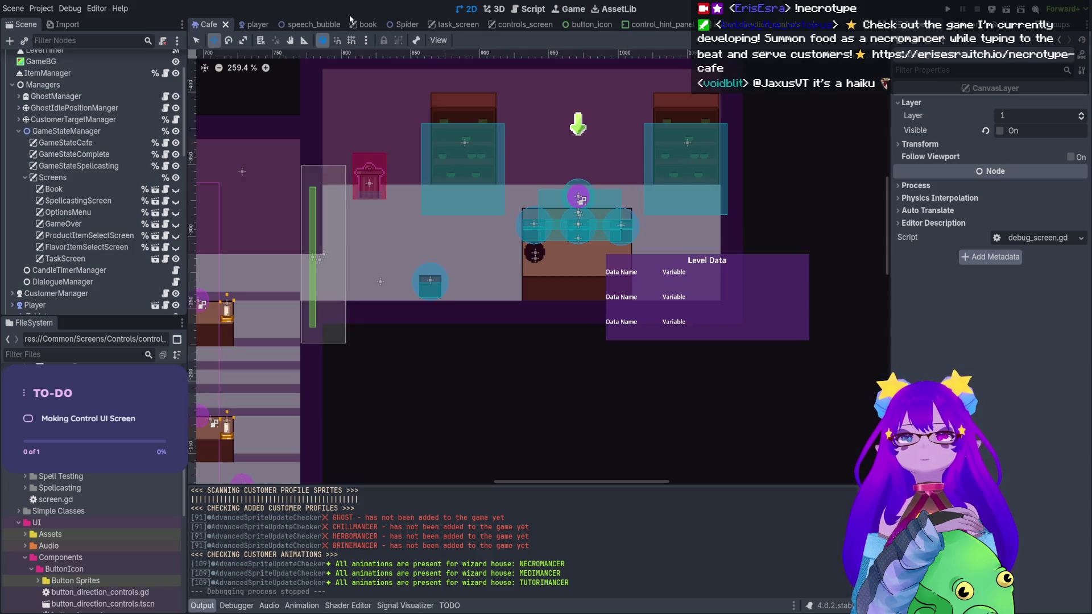
{"action": "left_click", "coordinate": [548, 26]}
Step: Frame the hint row on the canvas and fold the HintParent nodes' children
{"action": "scroll", "coordinate": [730, 255], "scroll_direction": "up", "scroll_amount": 5}
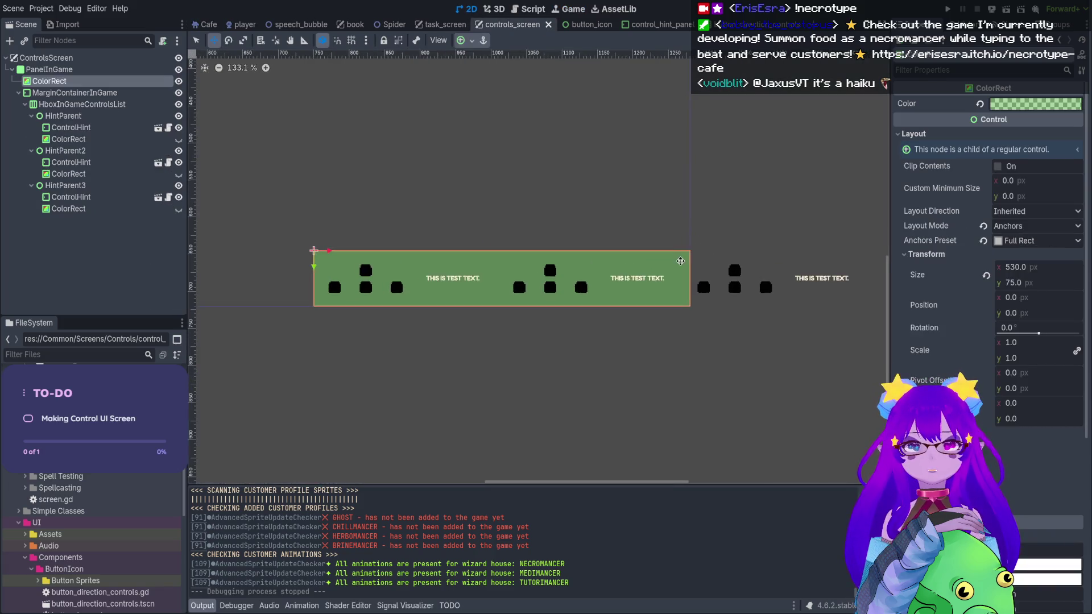
{"action": "scroll", "coordinate": [730, 254], "scroll_direction": "right", "scroll_amount": 5}
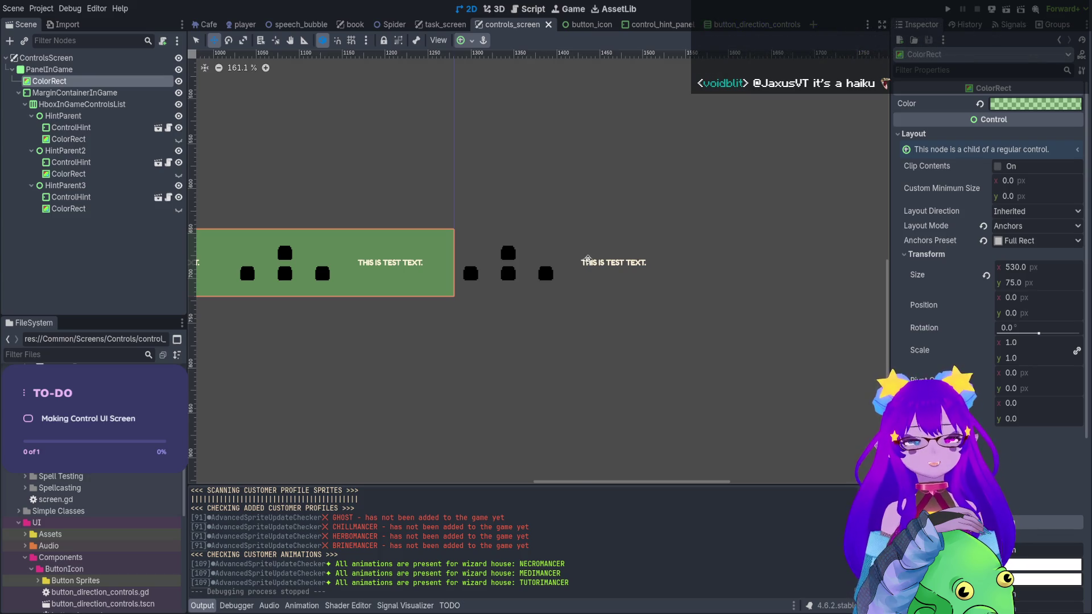
{"action": "scroll", "coordinate": [580, 254], "scroll_direction": "up", "scroll_amount": 3}
{"action": "scroll", "coordinate": [618, 236], "scroll_direction": "down", "scroll_amount": 6}
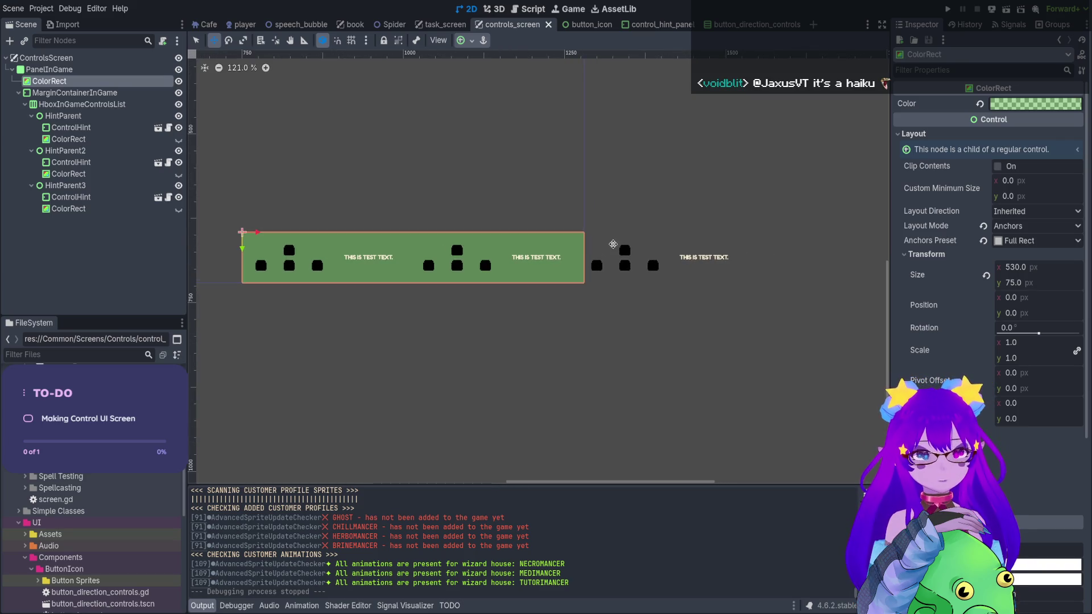
{"action": "left_click_drag", "start_coordinate": [632, 240], "coordinate": [641, 249]}
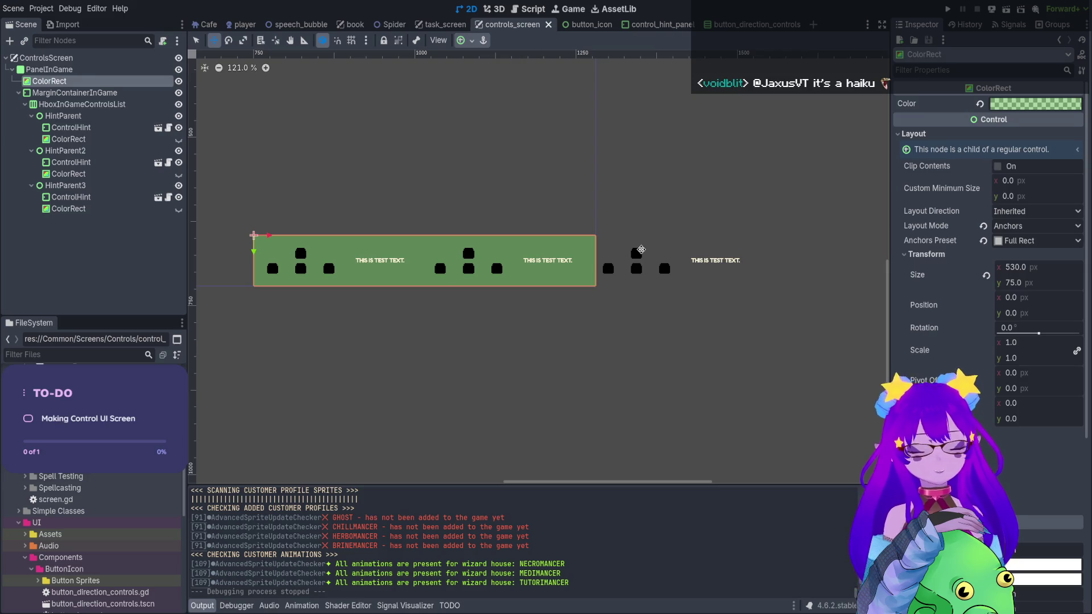
{"action": "scroll", "coordinate": [625, 239], "scroll_direction": "down", "scroll_amount": 3}
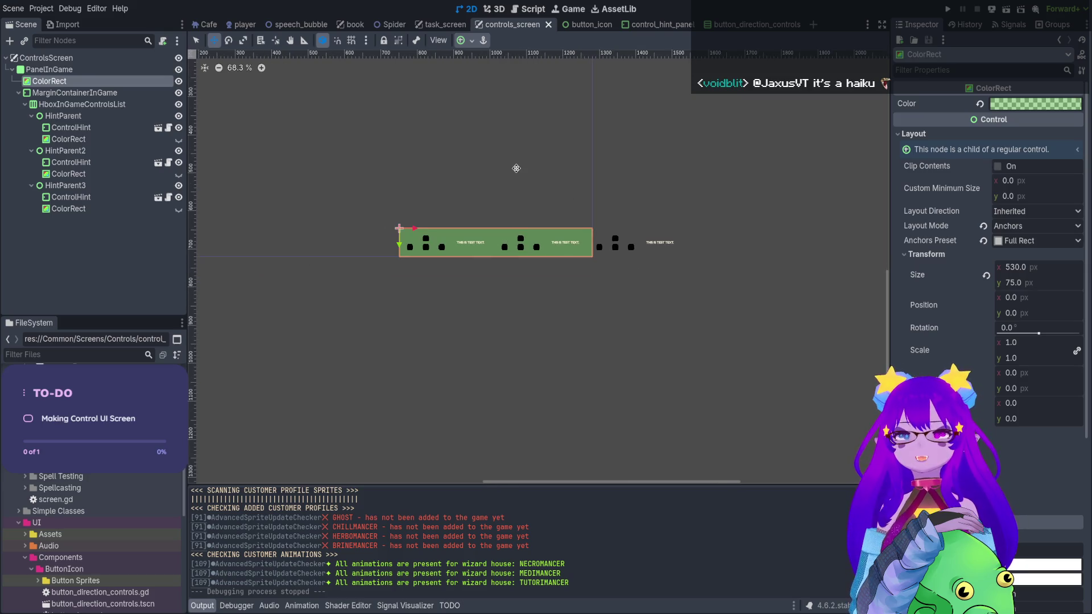
{"action": "scroll", "coordinate": [523, 187], "scroll_direction": "up", "scroll_amount": 3}
{"action": "mouse_move", "coordinate": [548, 203]}
{"action": "left_mouse_down"}
{"action": "mouse_move", "coordinate": [532, 144]}
{"action": "mouse_move", "coordinate": [513, 132]}
{"action": "left_mouse_up"}
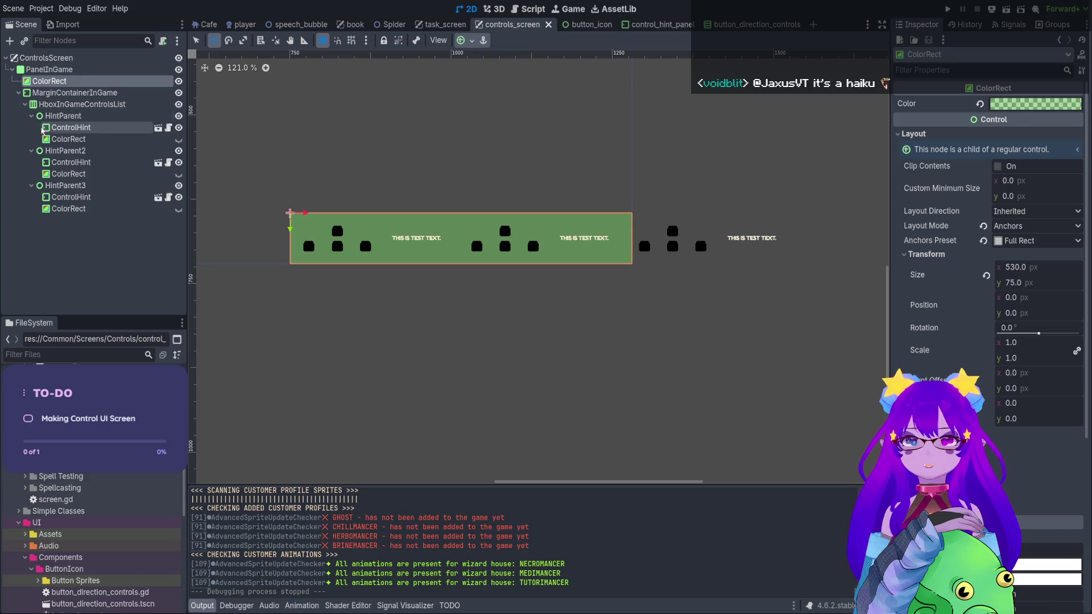
{"action": "left_click", "coordinate": [62, 116]}
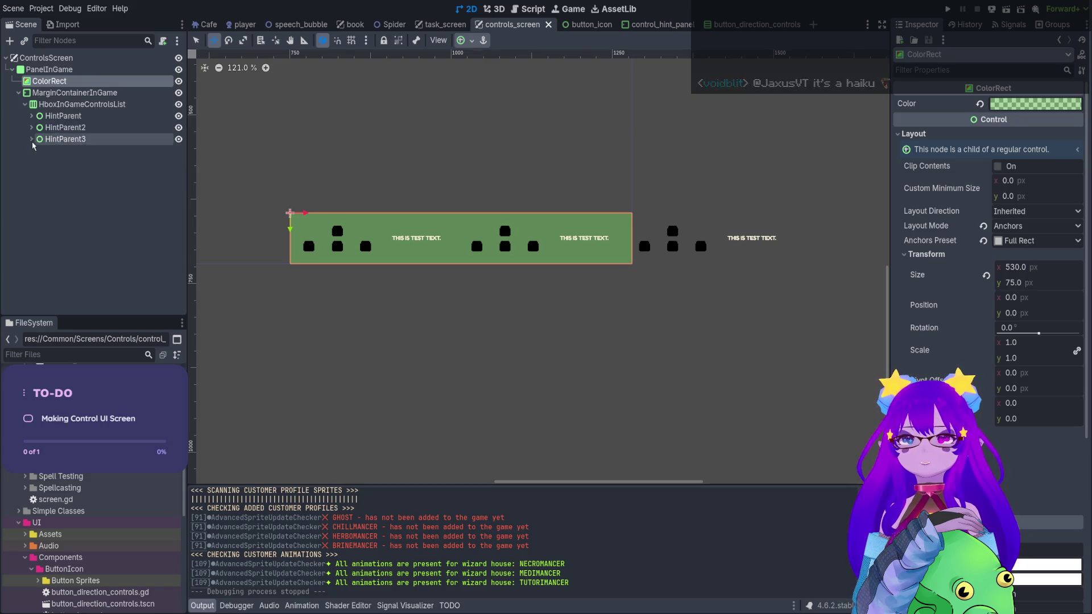
{"action": "key", "text": "ctrl+d"}
{"action": "scroll", "coordinate": [567, 173], "scroll_direction": "down", "scroll_amount": 5}
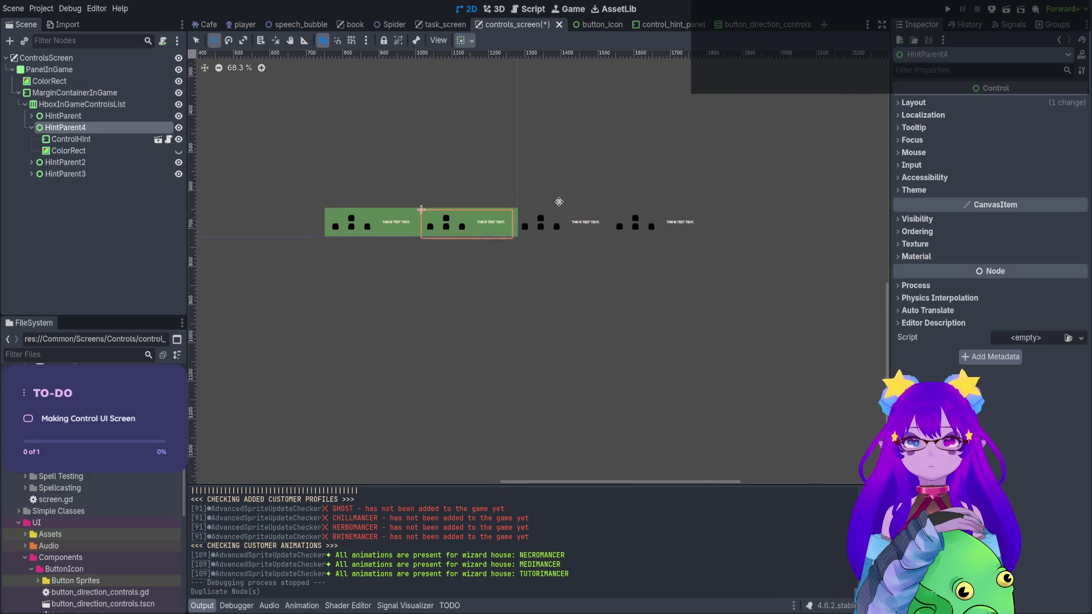
{"action": "key", "text": "ctrl+z"}
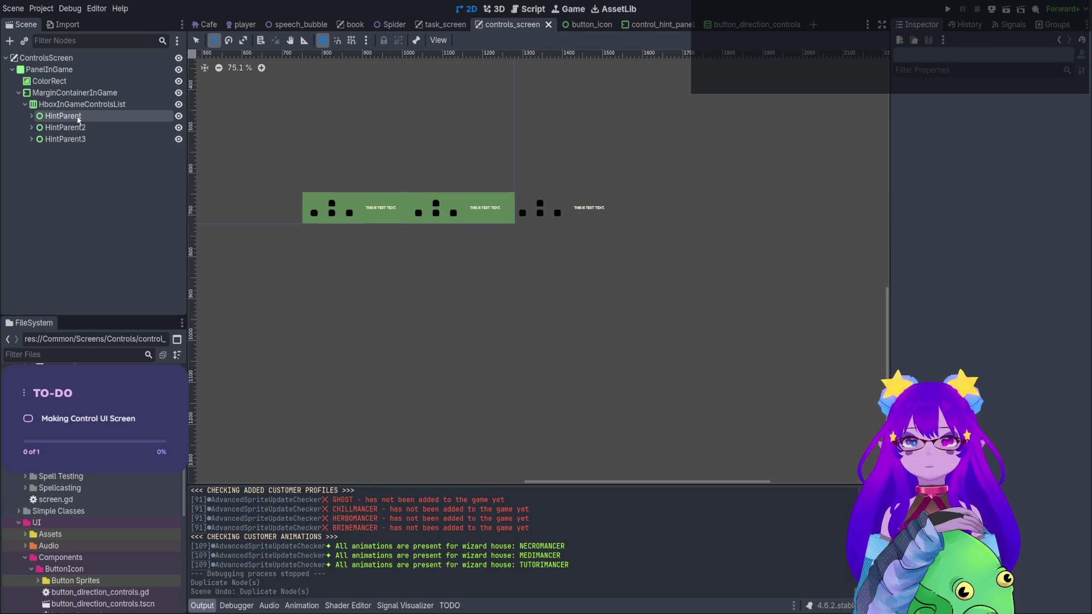
{"action": "key", "text": "ctrl+d"}
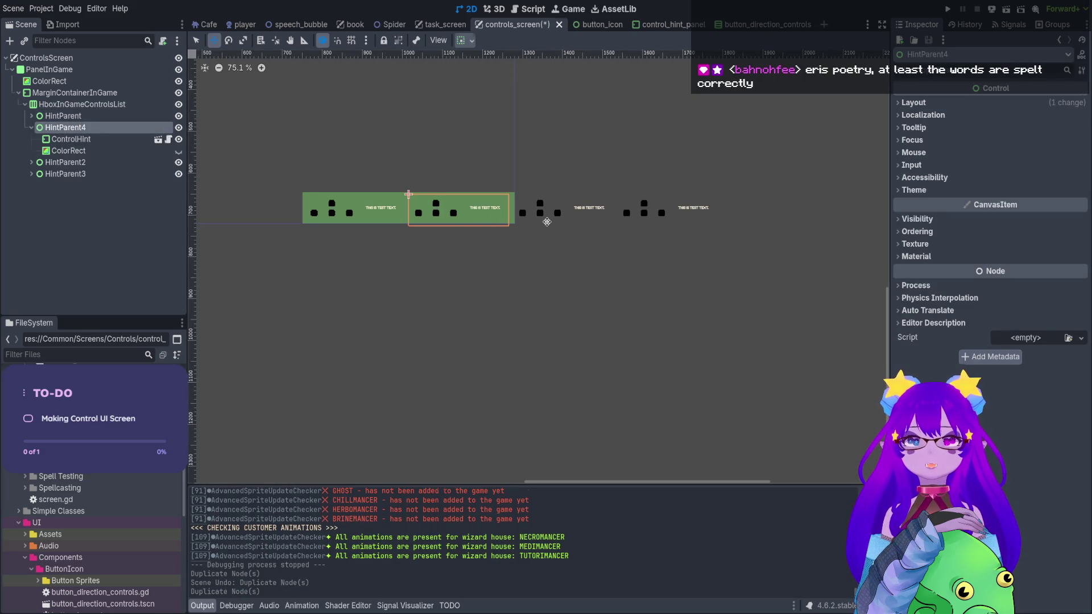
{"action": "key", "text": "ctrl+z"}
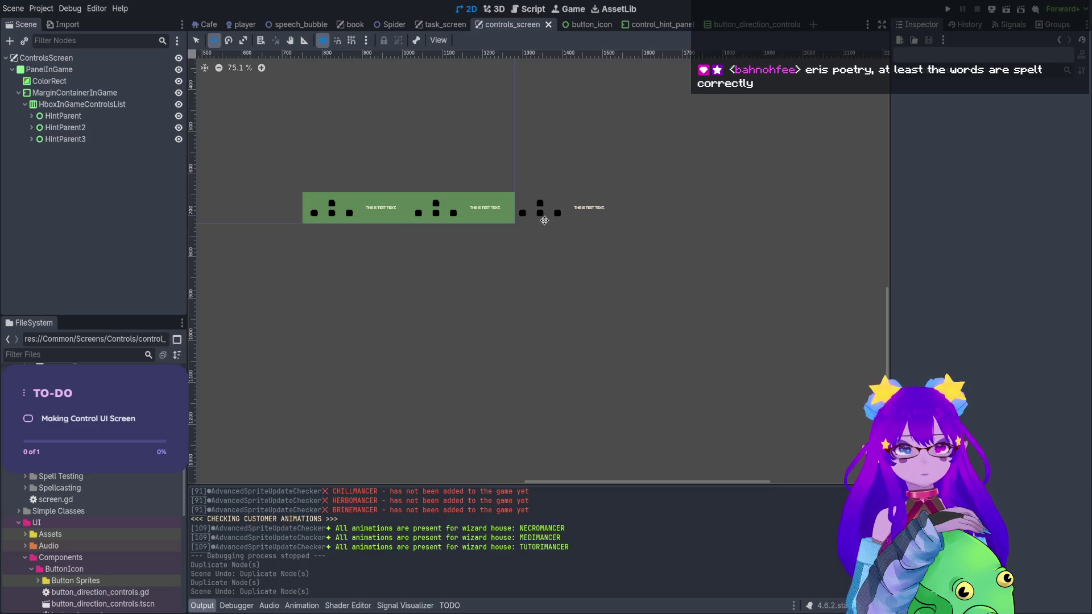
{"action": "left_click_drag", "start_coordinate": [409, 231], "coordinate": [560, 345]}
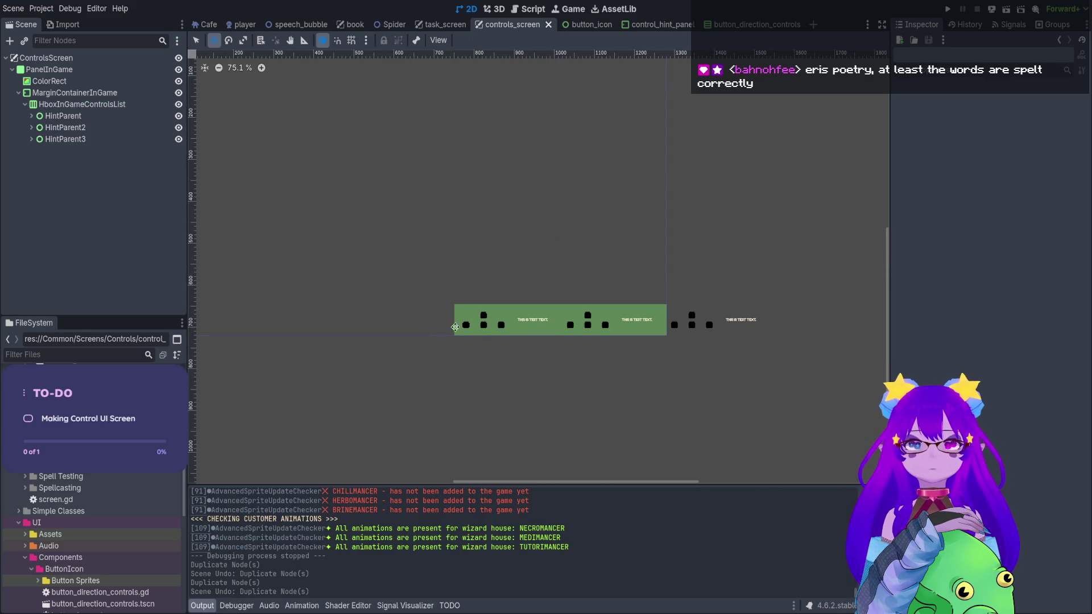
{"action": "left_click", "coordinate": [123, 127]}
{"action": "key", "text": "ctrl+d"}
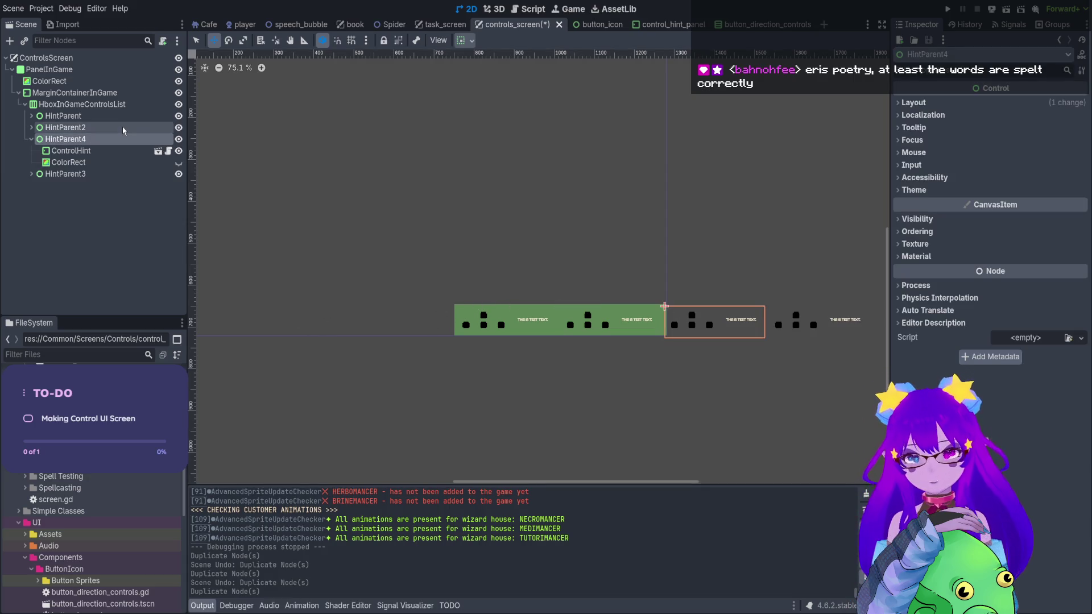
{"action": "key", "text": "ctrl+z"}
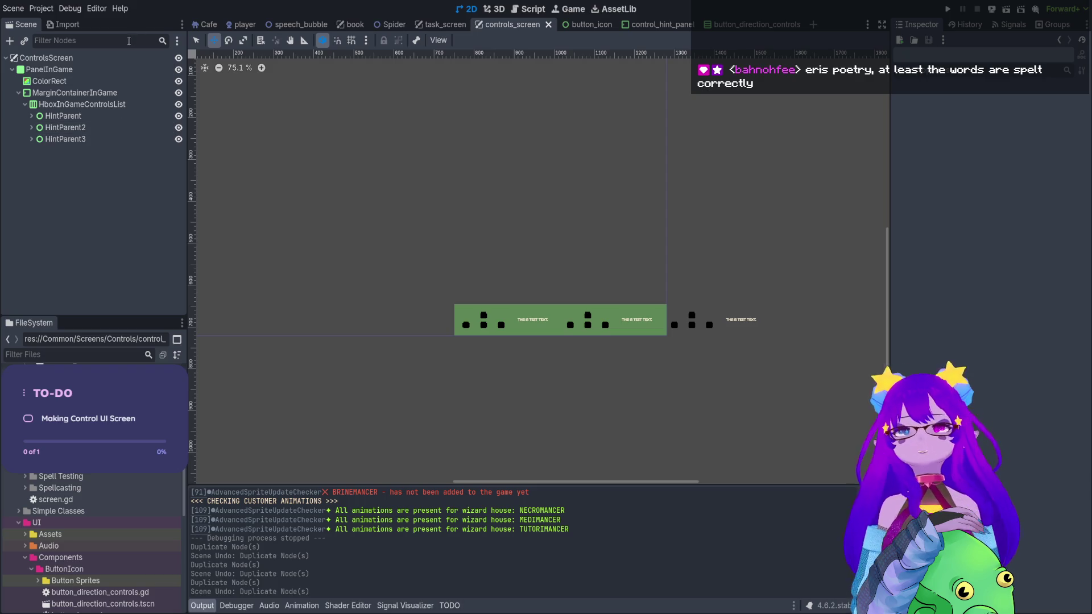
{"action": "left_click", "coordinate": [73, 119]}
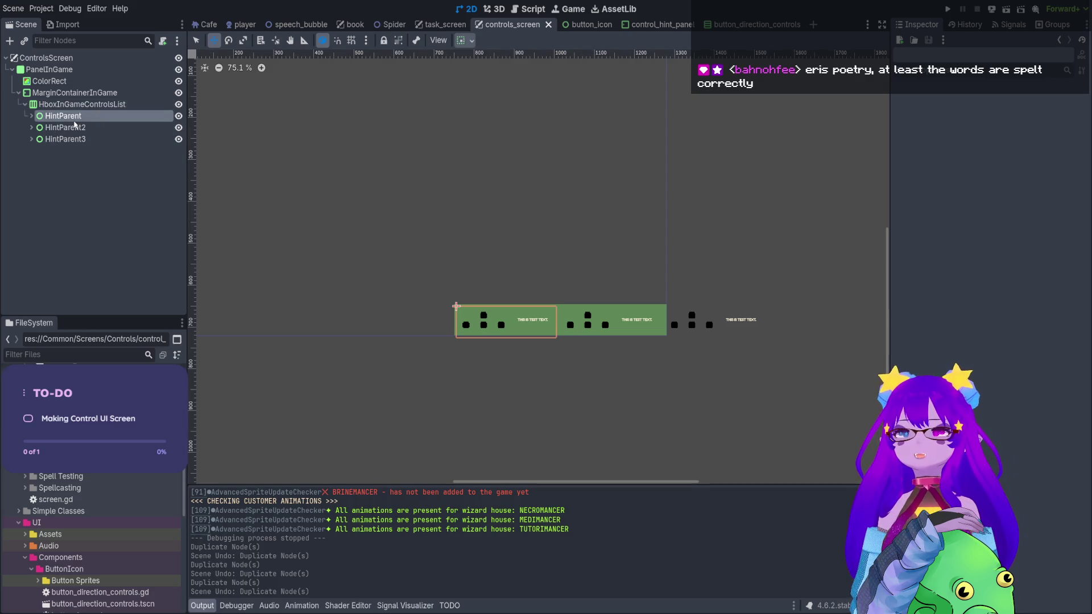
Step: Select HboxInGameControlsList, switch its Alignment between Begin and End, and save
{"action": "left_click", "coordinate": [86, 106]}
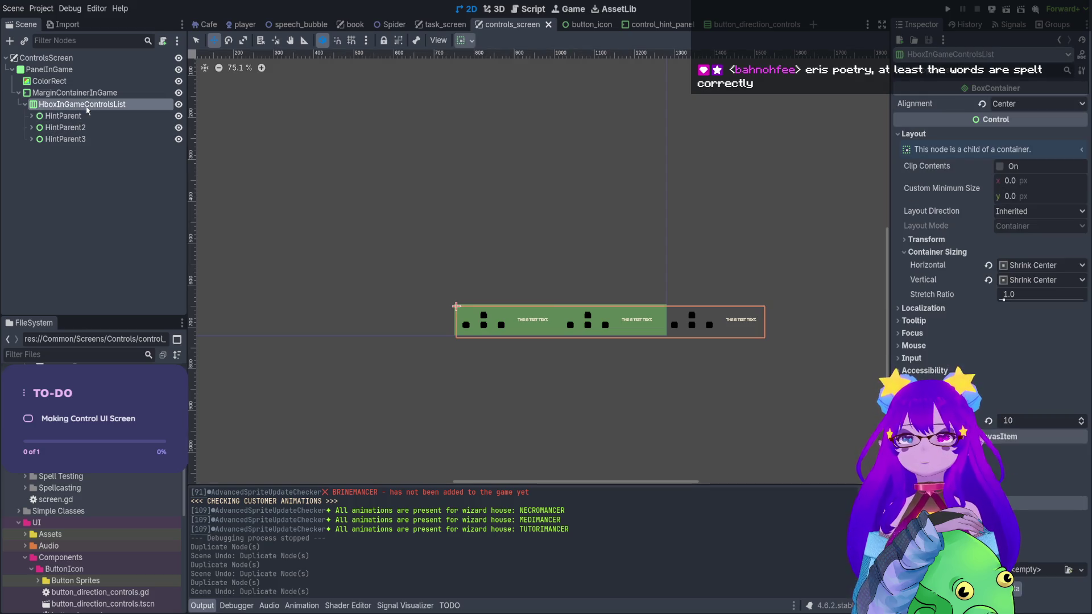
{"action": "left_click", "coordinate": [1032, 122]}
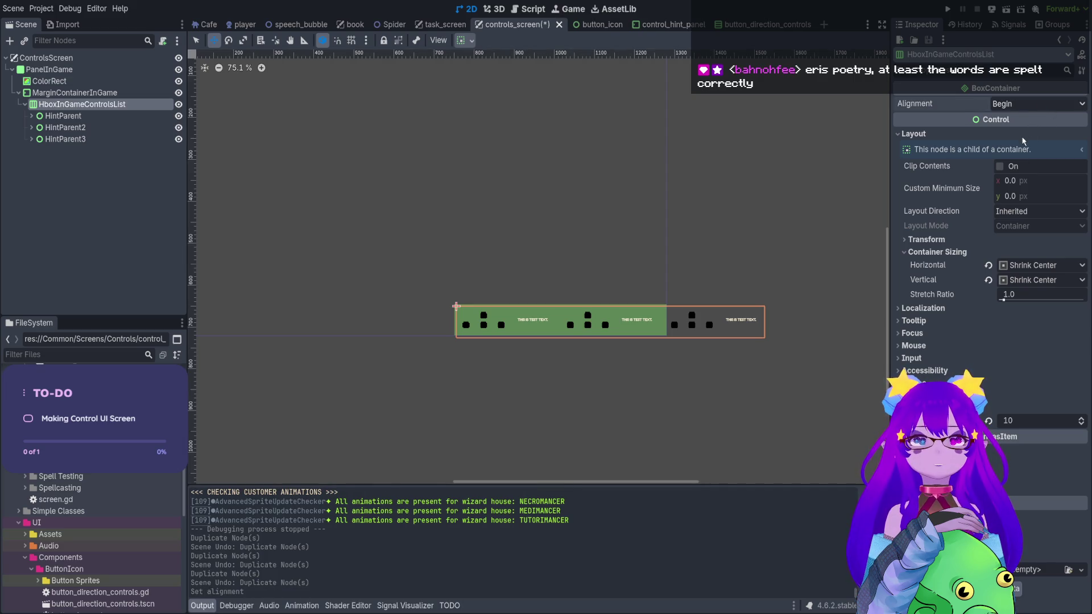
{"action": "left_click", "coordinate": [1026, 104]}
{"action": "left_click", "coordinate": [1026, 147]}
{"action": "left_click", "coordinate": [982, 104]}
{"action": "key", "text": "ctrl+s"}
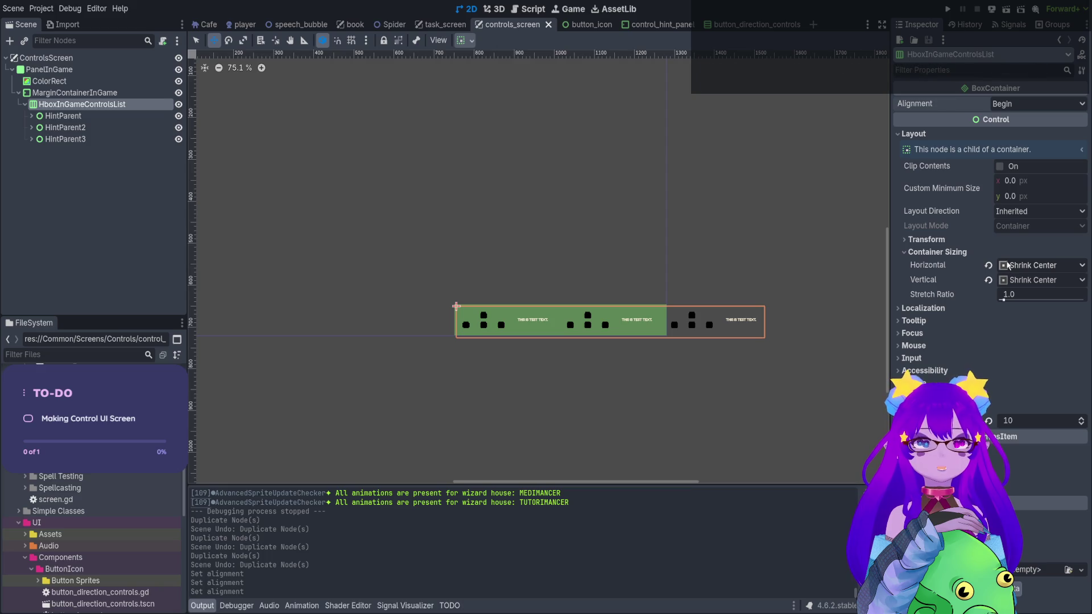
Step: Set the hint list's Container Sizing to Fill both horizontally and vertically, and save
{"action": "left_click", "coordinate": [988, 265]}
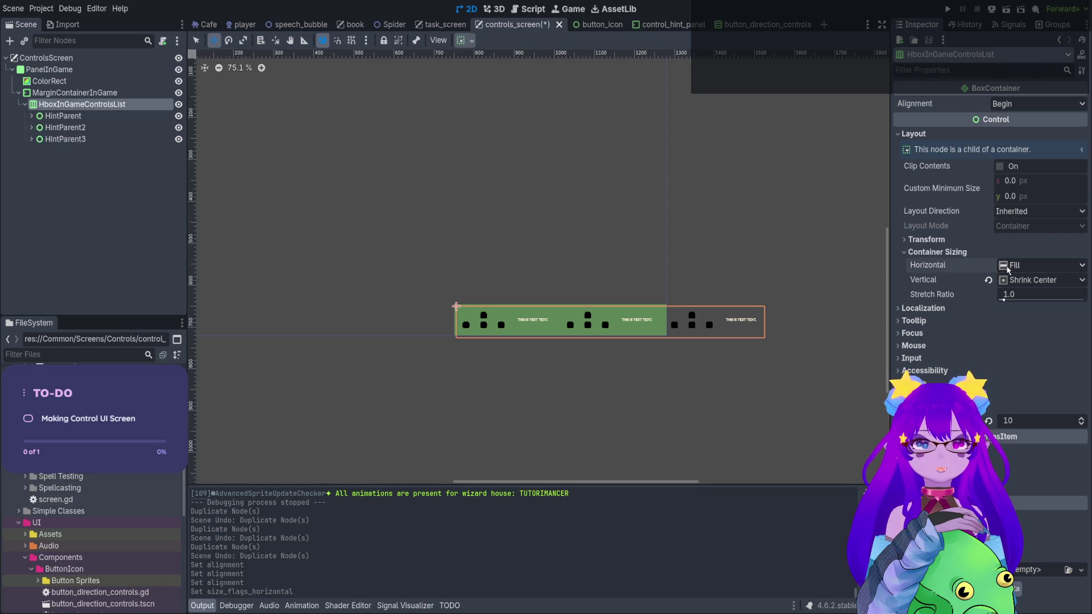
{"action": "left_click", "coordinate": [988, 280]}
{"action": "key", "text": "ctrl+s"}
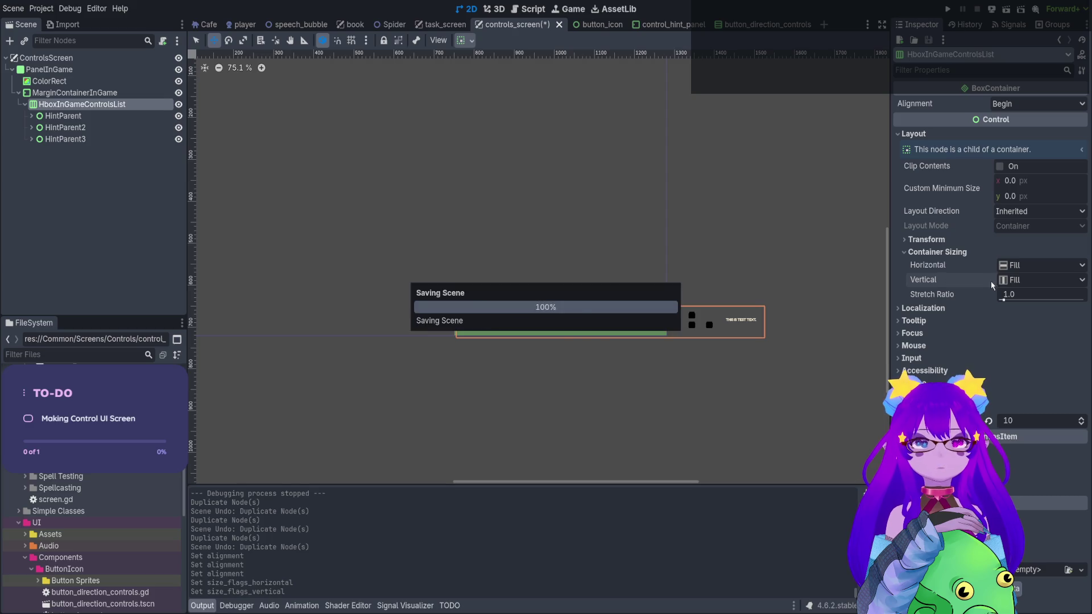
{"action": "scroll", "coordinate": [1004, 108], "scroll_direction": "down", "scroll_amount": 1}
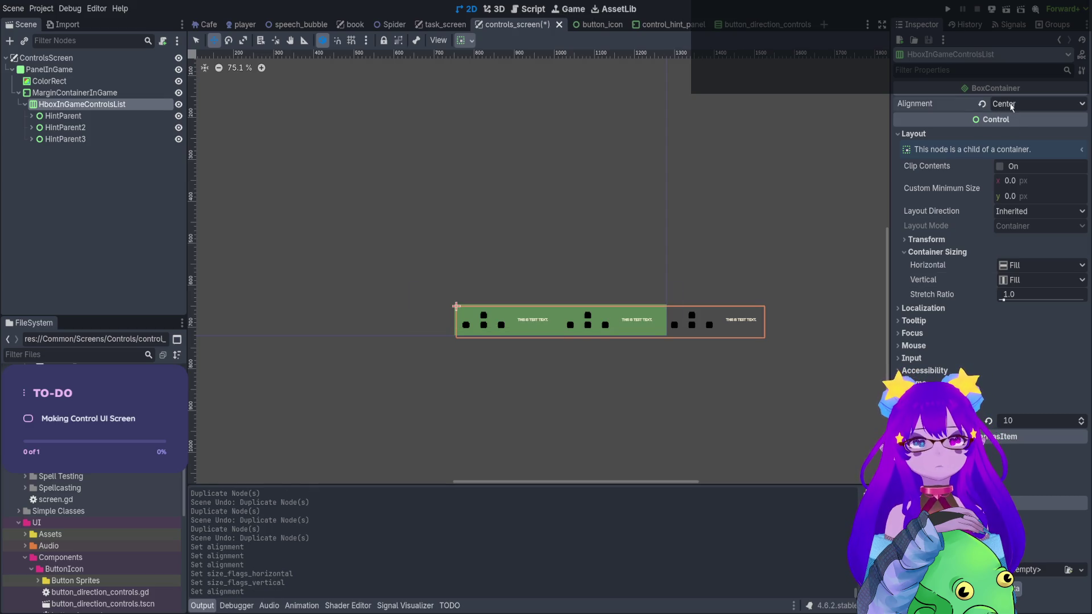
{"action": "scroll", "coordinate": [1009, 146], "scroll_direction": "down", "scroll_amount": 1}
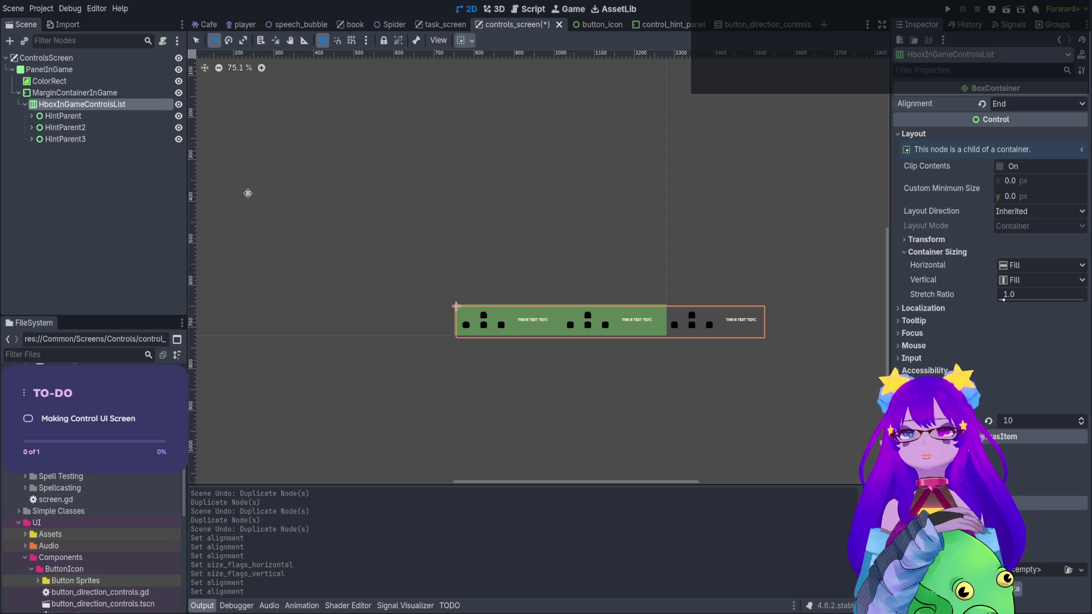
{"action": "left_click", "coordinate": [50, 96]}
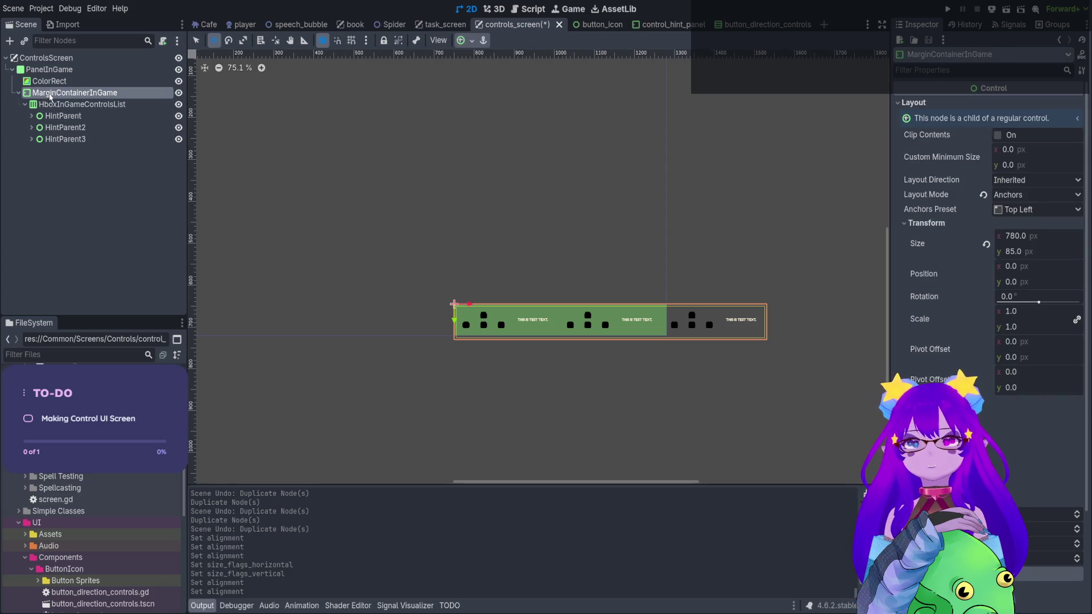
Step: Anchor MarginContainerInGame to the Center preset and save the scene
{"action": "left_click", "coordinate": [1032, 208]}
{"action": "key", "text": "Escape"}
{"action": "left_click", "coordinate": [1035, 210]}
{"action": "left_click", "coordinate": [1038, 343]}
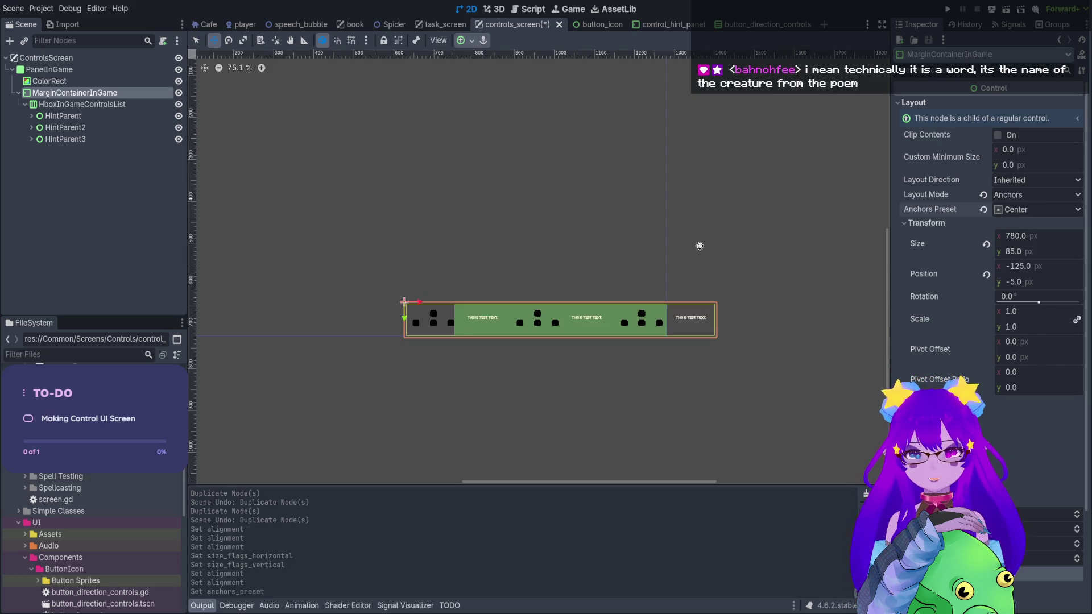
{"action": "key", "text": "ctrl+s"}
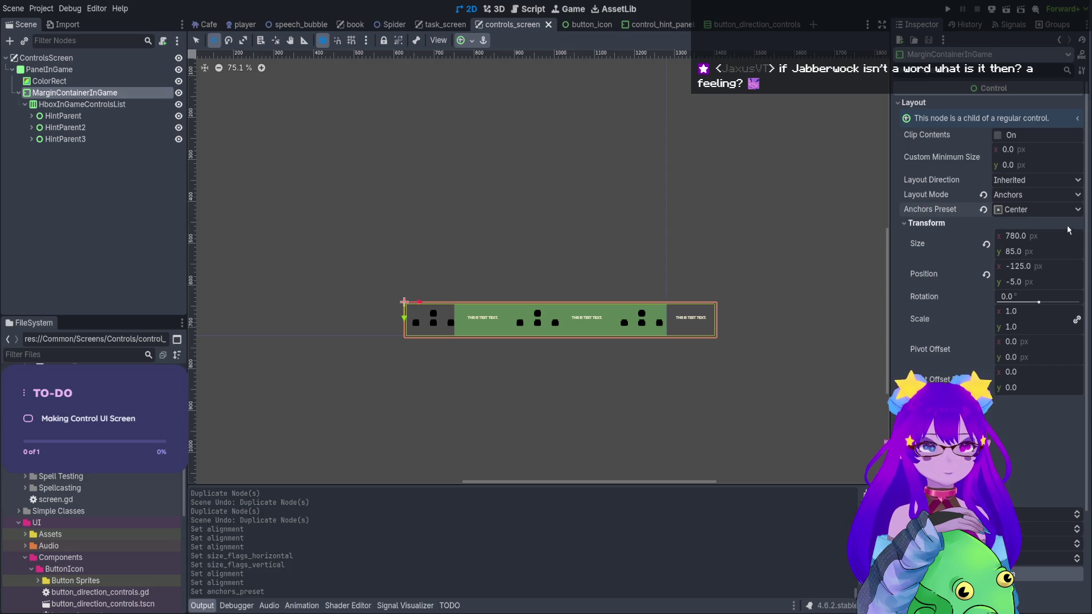
Step: Try several anchor presets, settle on Bottom Right, then duplicate the second hint panel
{"action": "left_click", "coordinate": [1028, 254]}
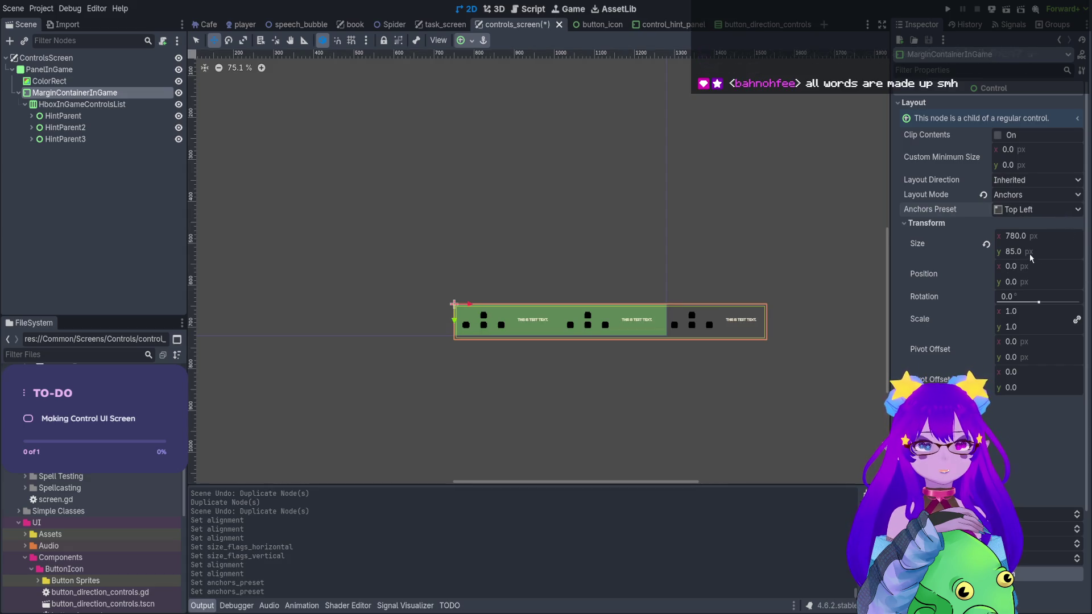
{"action": "left_click", "coordinate": [1038, 283]}
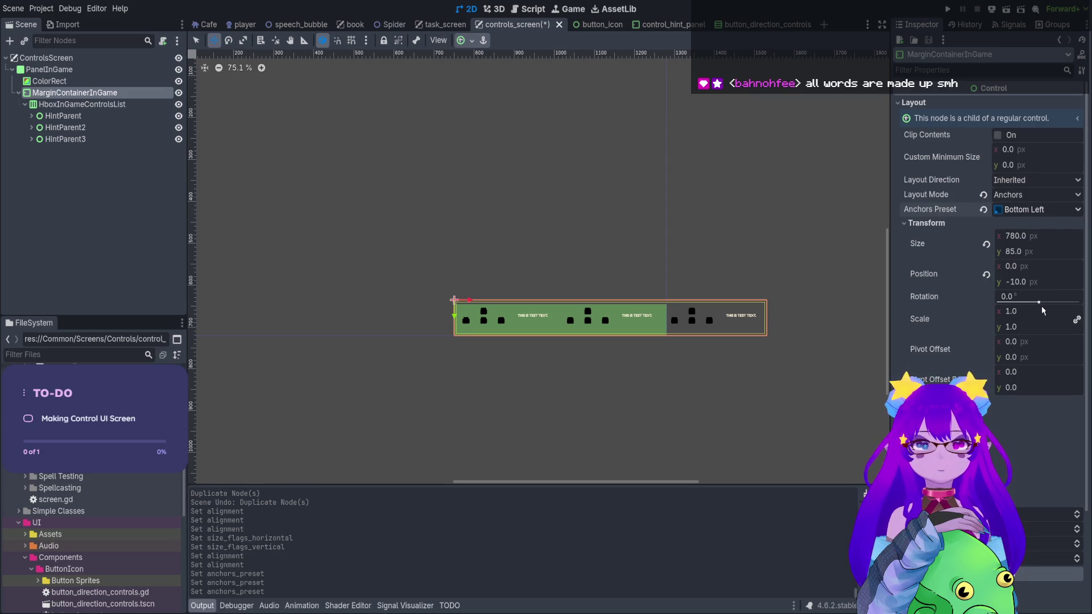
{"action": "left_click", "coordinate": [1041, 306]}
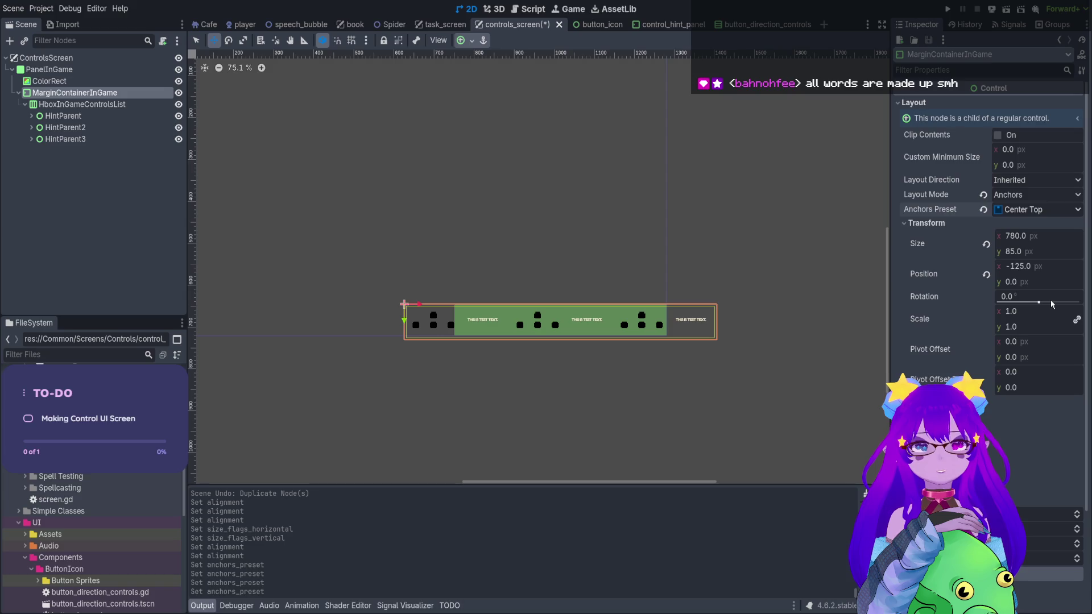
{"action": "left_click", "coordinate": [1035, 209]}
{"action": "left_click", "coordinate": [1018, 275]}
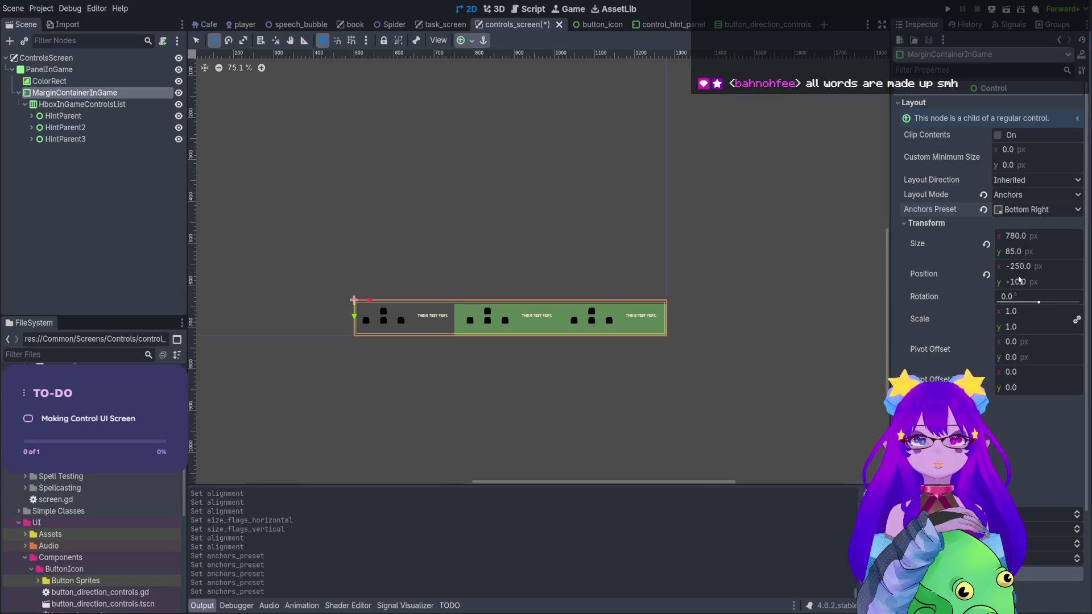
{"action": "left_click", "coordinate": [104, 127]}
{"action": "key", "text": "ctrl+d"}
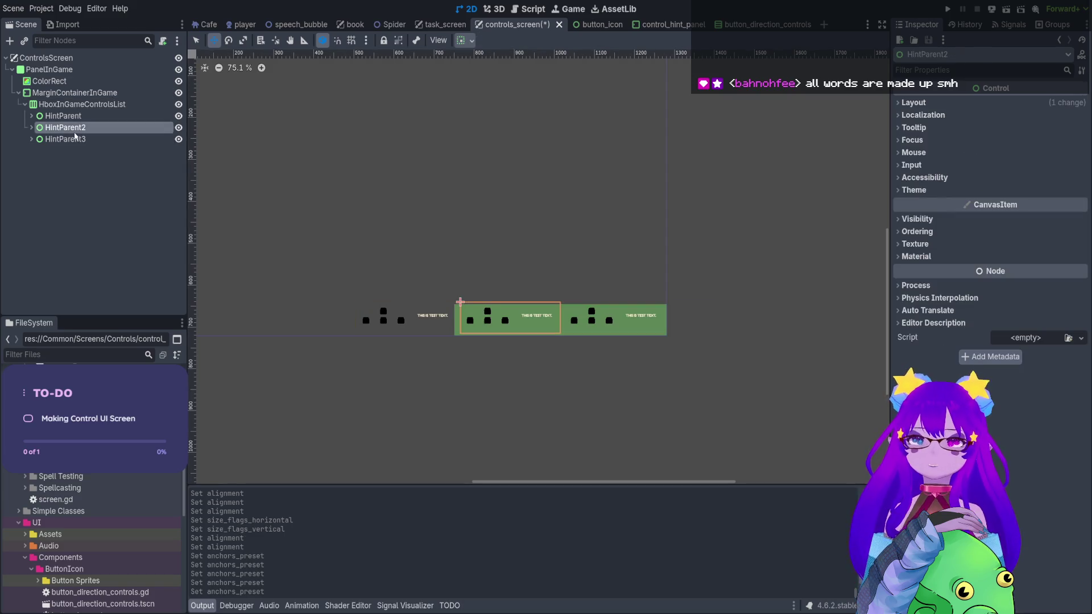
Step: Inspect the hint list and margin container, folding the container's transform properties
{"action": "scroll", "coordinate": [444, 245], "scroll_direction": "down", "scroll_amount": 4}
{"action": "left_click_drag", "start_coordinate": [444, 246], "coordinate": [586, 271]}
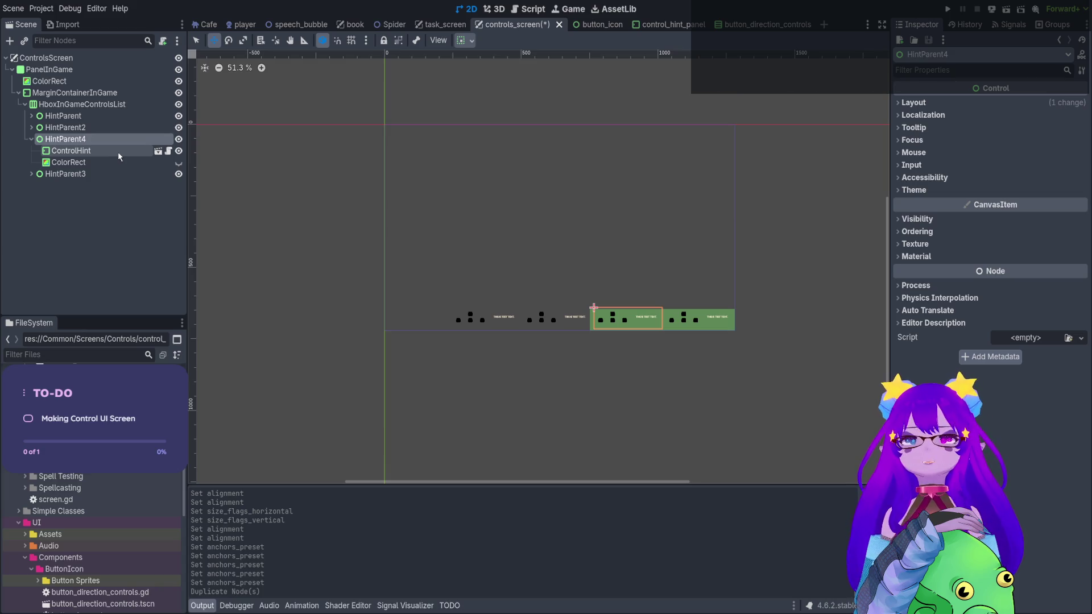
{"action": "left_click", "coordinate": [74, 104]}
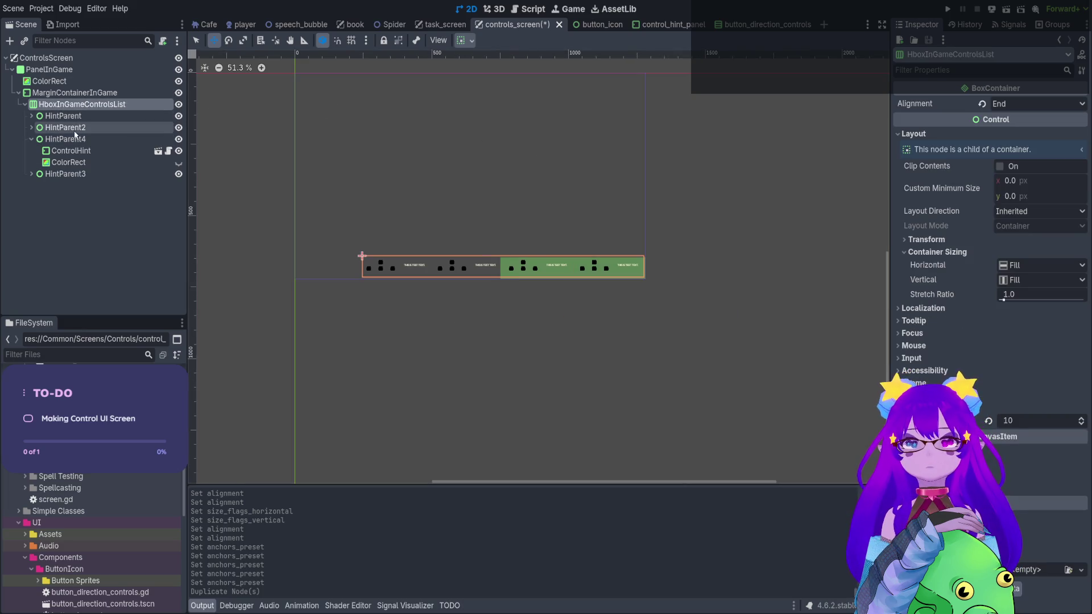
{"action": "left_click", "coordinate": [84, 93]}
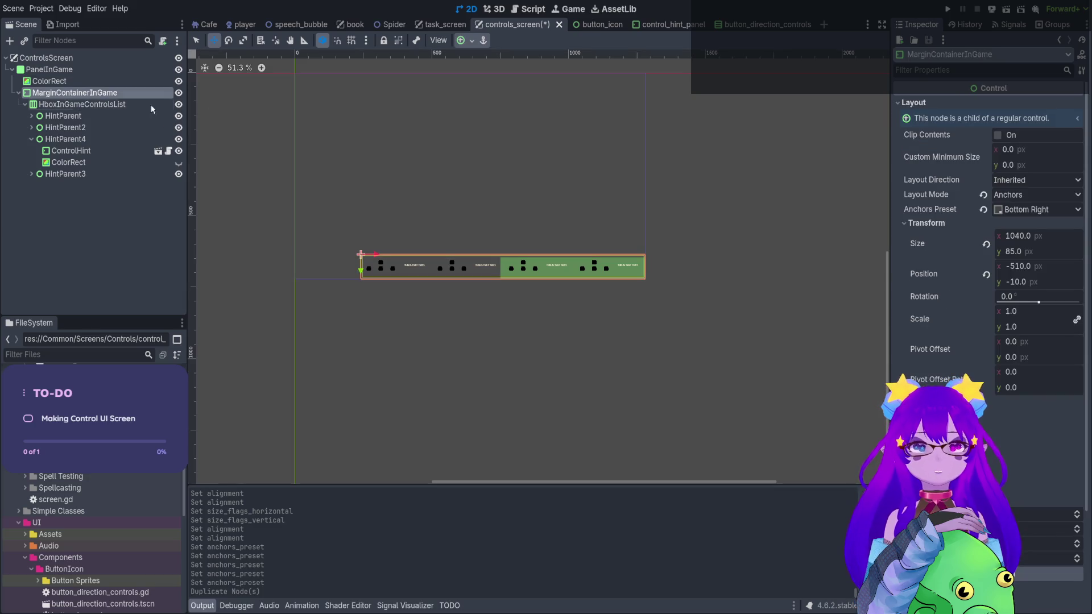
{"action": "scroll", "coordinate": [624, 251], "scroll_direction": "up", "scroll_amount": 3}
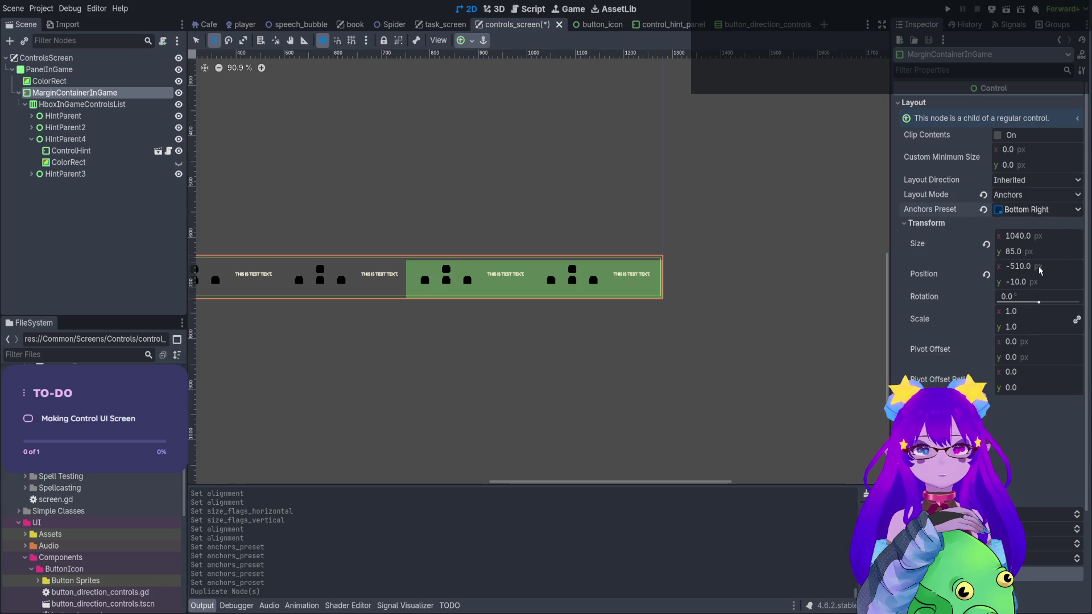
{"action": "scroll", "coordinate": [319, 189], "scroll_direction": "down", "scroll_amount": 2}
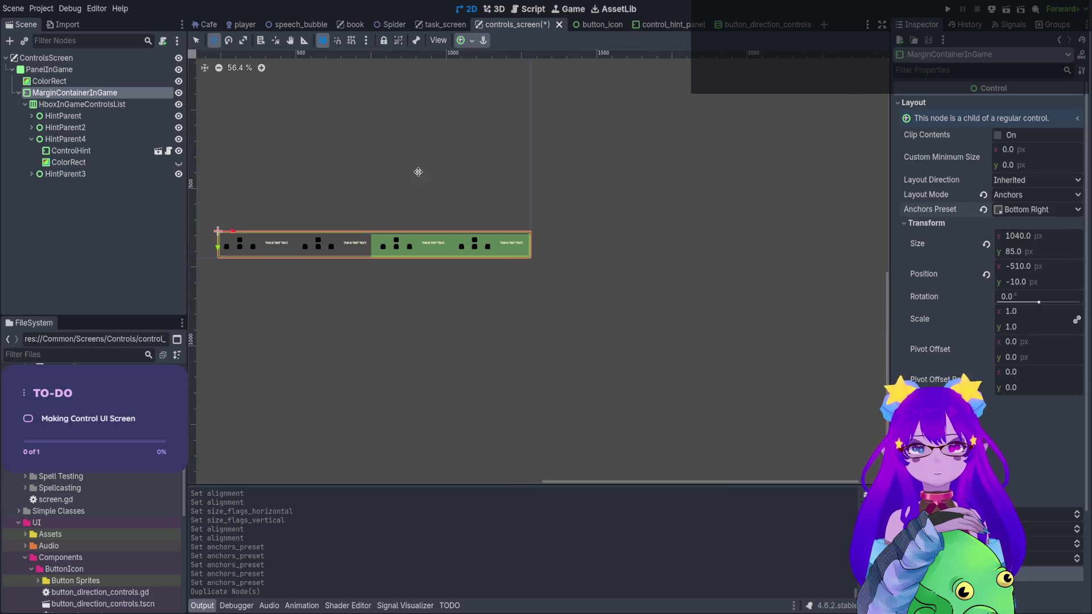
{"action": "left_click", "coordinate": [1062, 223]}
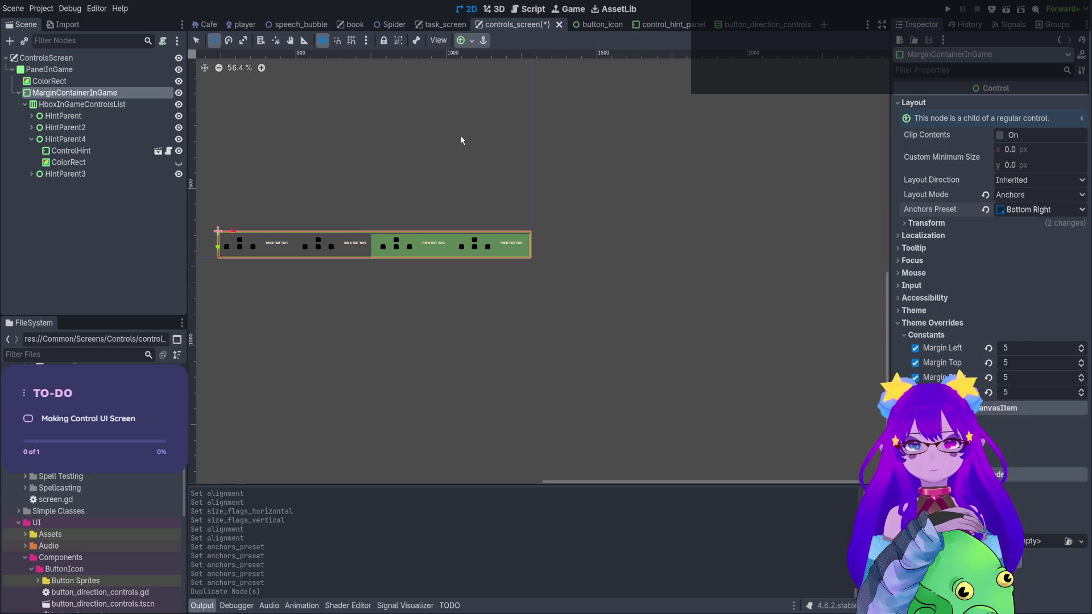
{"action": "left_click_drag", "start_coordinate": [380, 123], "coordinate": [540, 169]}
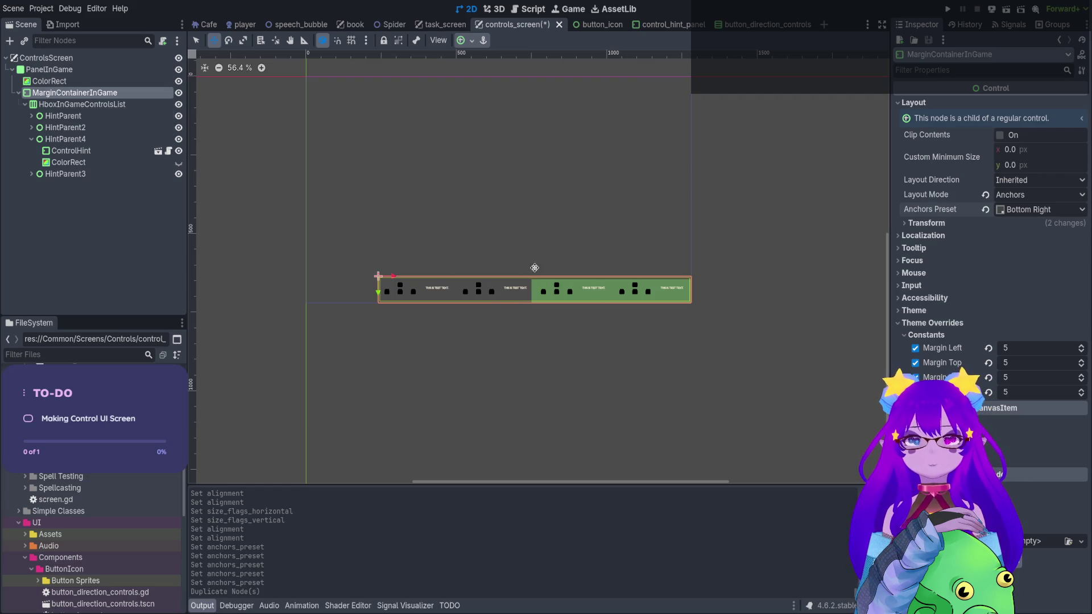
Step: Anchor both PanelInGame and MarginContainerInGame to the Top Left preset
{"action": "left_click", "coordinate": [125, 70]}
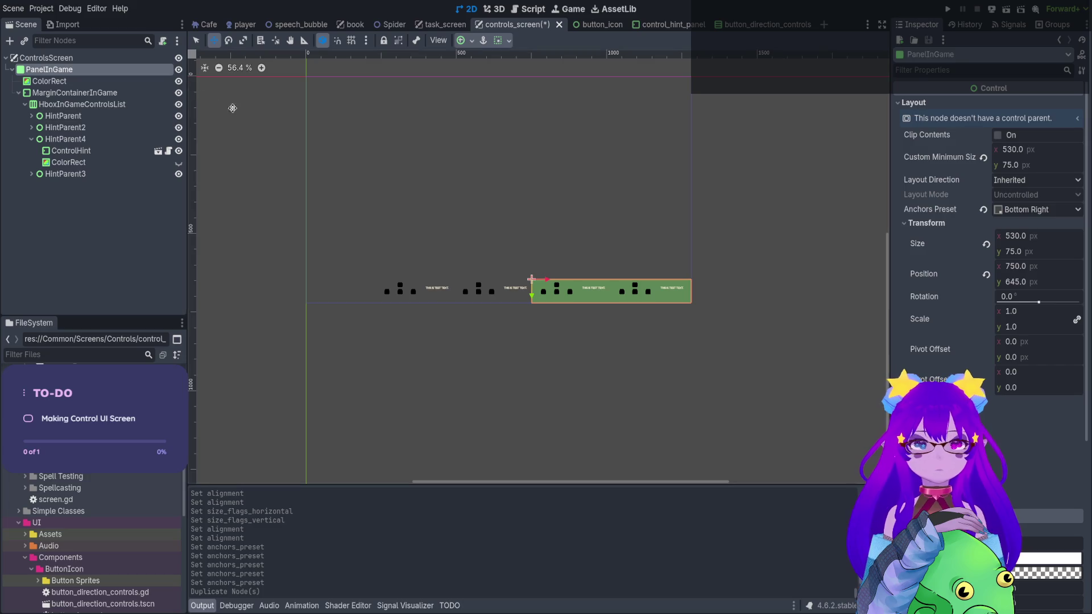
{"action": "left_click", "coordinate": [1022, 214]}
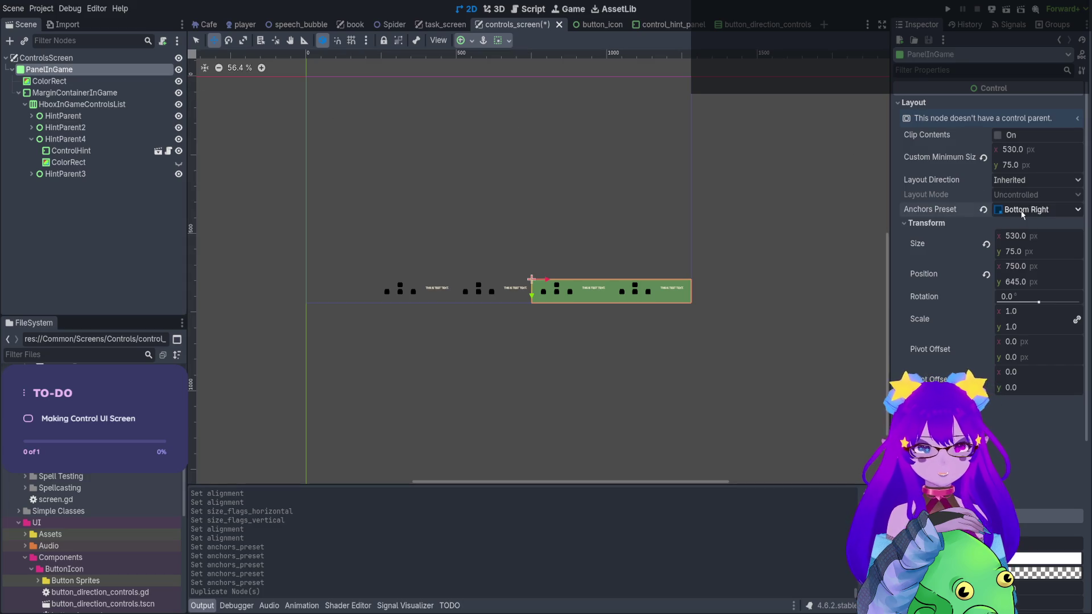
{"action": "left_click", "coordinate": [1023, 225]}
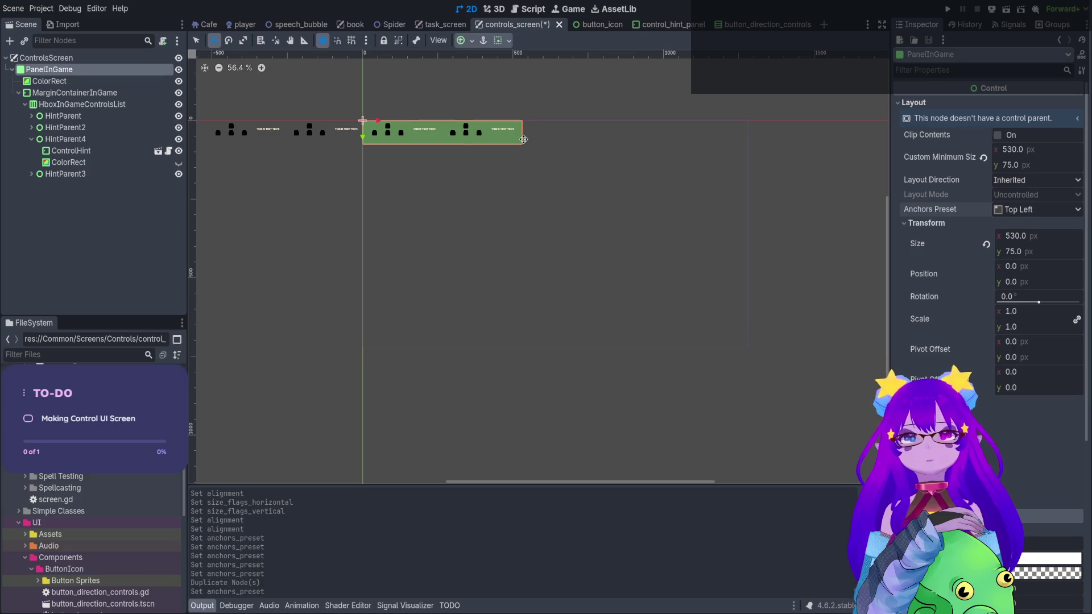
{"action": "left_click", "coordinate": [509, 116]}
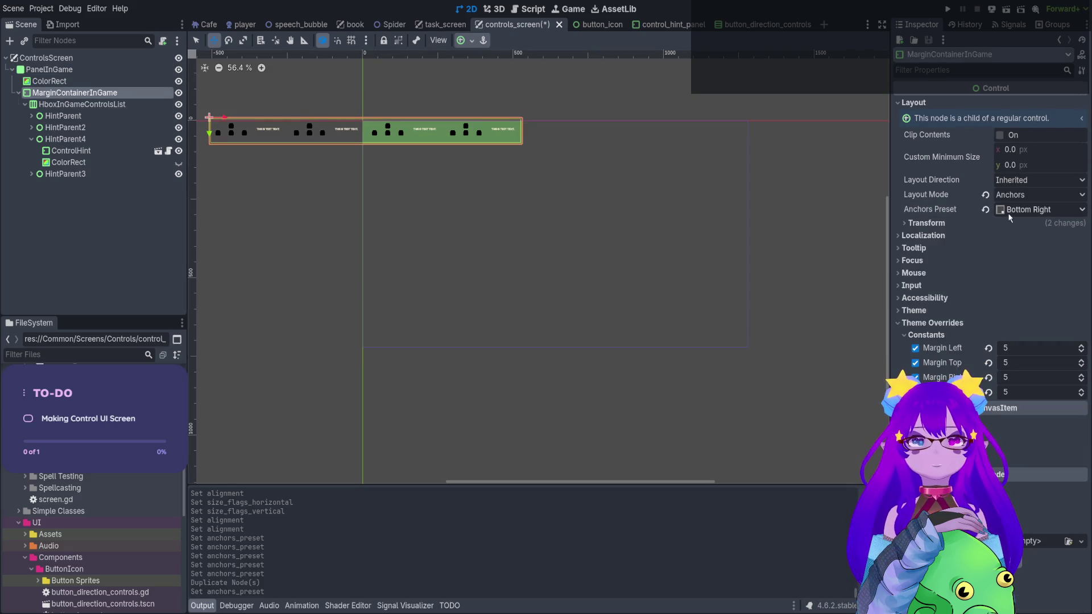
{"action": "left_click", "coordinate": [1039, 209]}
{"action": "left_click", "coordinate": [1024, 225]}
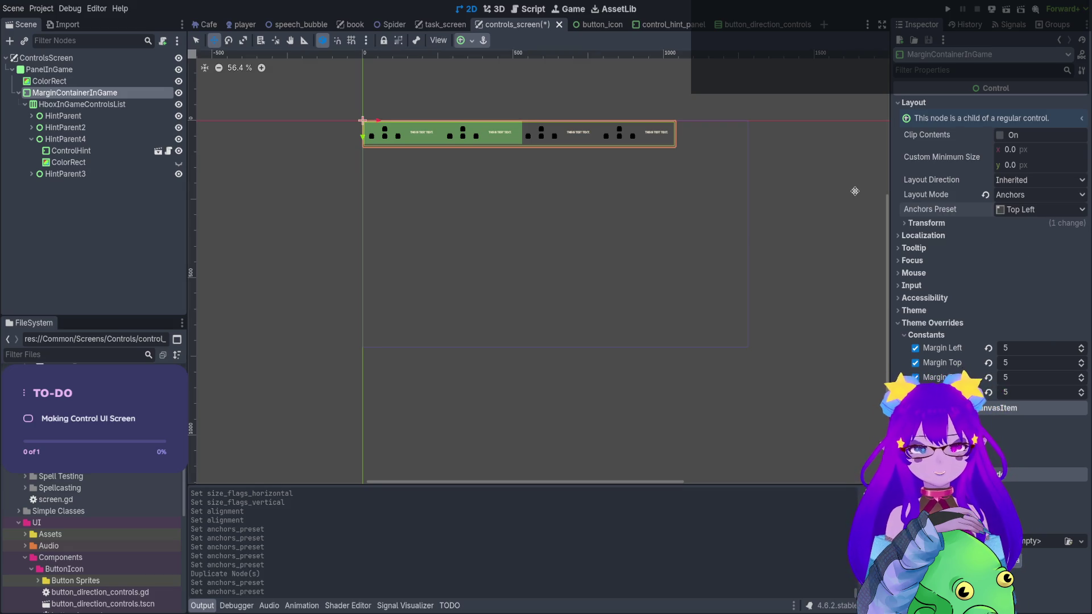
Step: Set the panel's ColorRect to Full Rect and stretch it to 1160 by 508
{"action": "scroll", "coordinate": [478, 120], "scroll_direction": "up", "scroll_amount": 3}
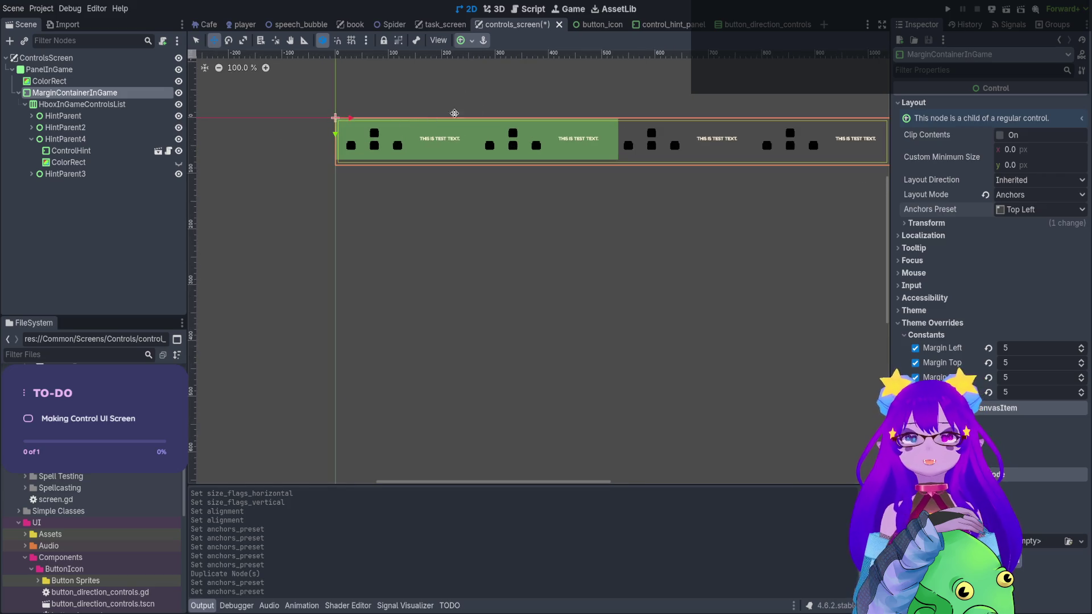
{"action": "scroll", "coordinate": [503, 85], "scroll_direction": "right", "scroll_amount": 3}
{"action": "left_click", "coordinate": [80, 83]}
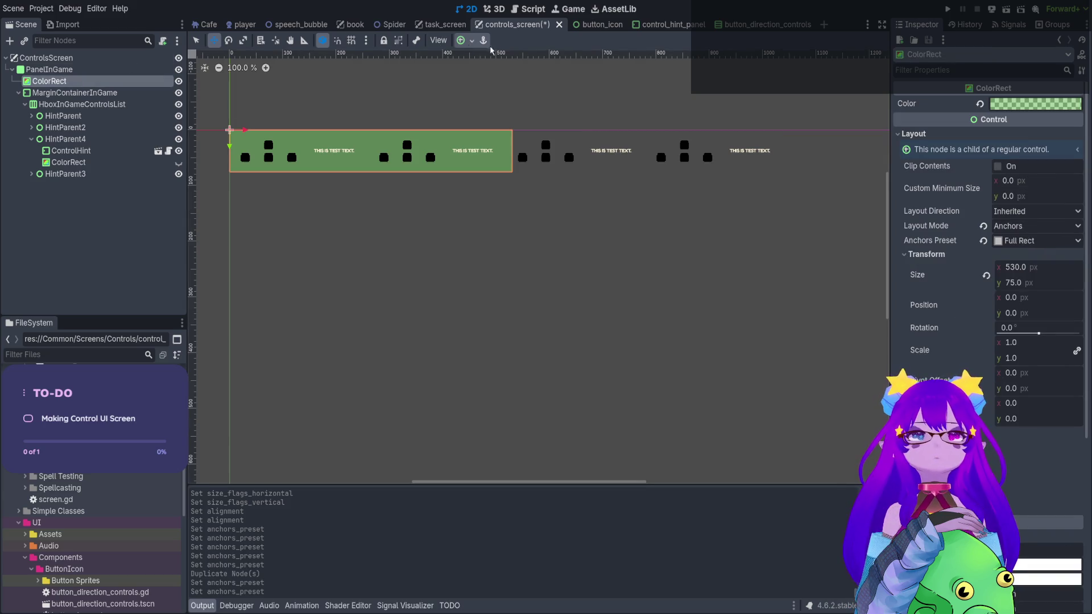
{"action": "left_click", "coordinate": [465, 44]}
{"action": "left_click", "coordinate": [514, 127]}
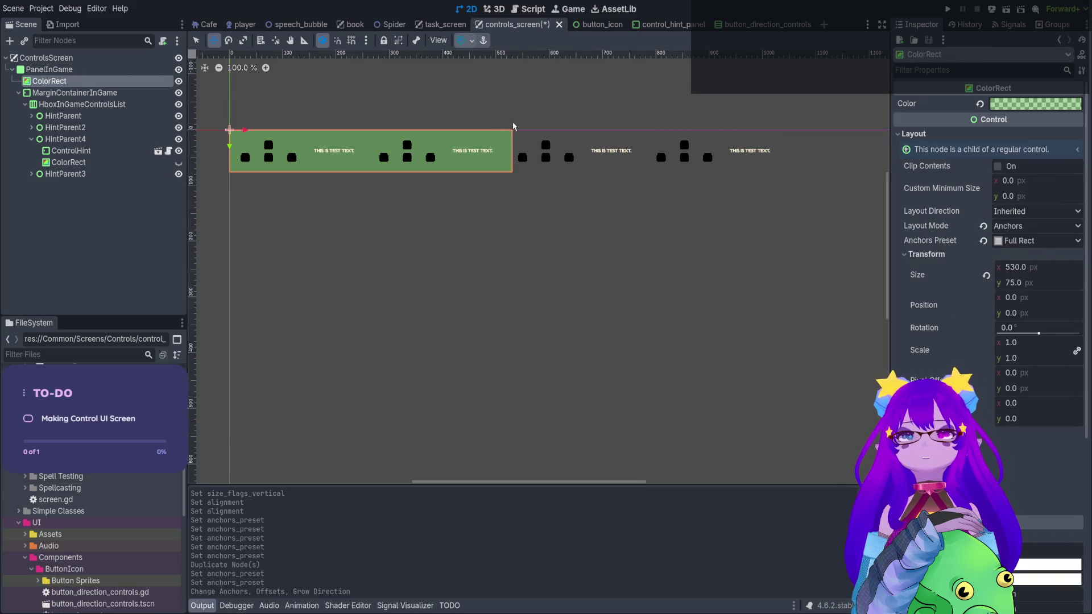
{"action": "left_click", "coordinate": [82, 93]}
{"action": "left_click", "coordinate": [68, 81]}
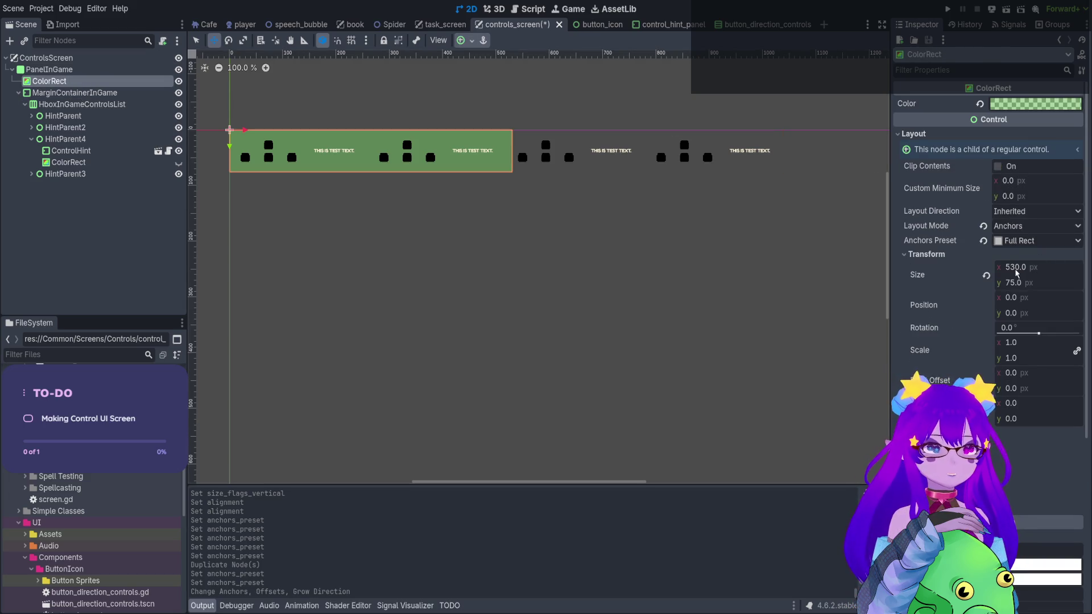
{"action": "left_click", "coordinate": [195, 40]}
{"action": "mouse_move", "coordinate": [513, 177]}
{"action": "left_mouse_down"}
{"action": "mouse_move", "coordinate": [825, 386]}
{"action": "mouse_move", "coordinate": [847, 415]}
{"action": "left_mouse_up"}
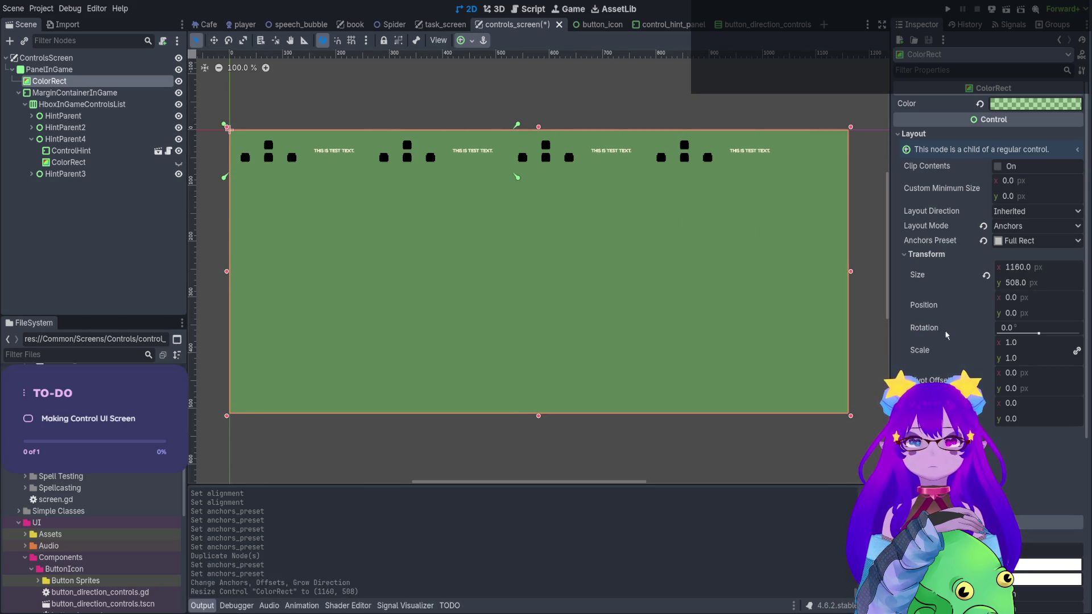
Step: Reset the ColorRect's size via Position layout, then return it to Anchors with Full Rect
{"action": "left_click", "coordinate": [998, 226]}
{"action": "left_click", "coordinate": [996, 239]}
{"action": "left_click", "coordinate": [987, 262]}
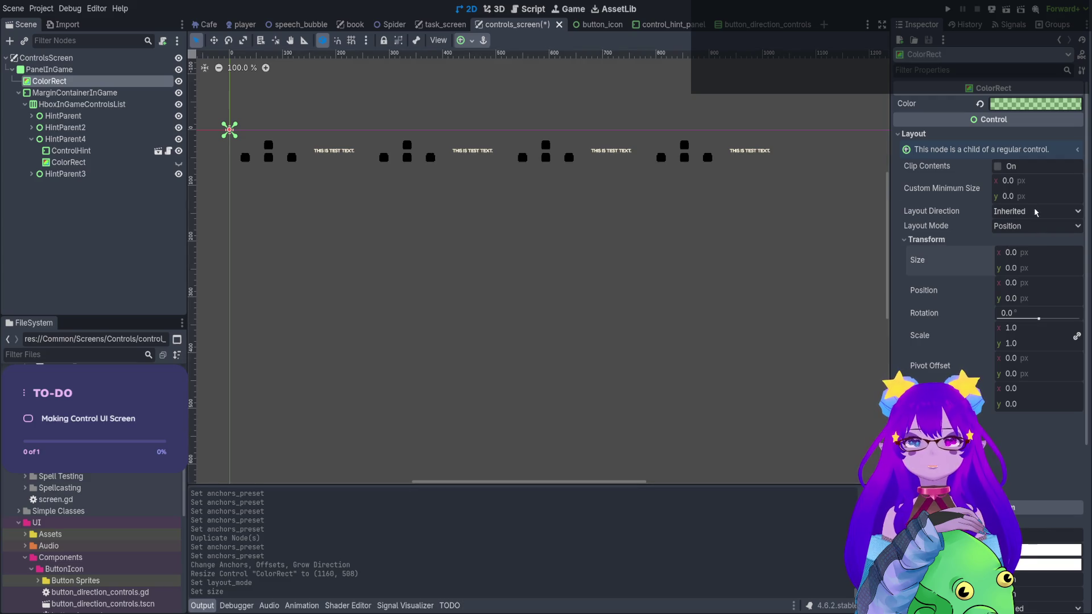
{"action": "left_click", "coordinate": [1024, 254]}
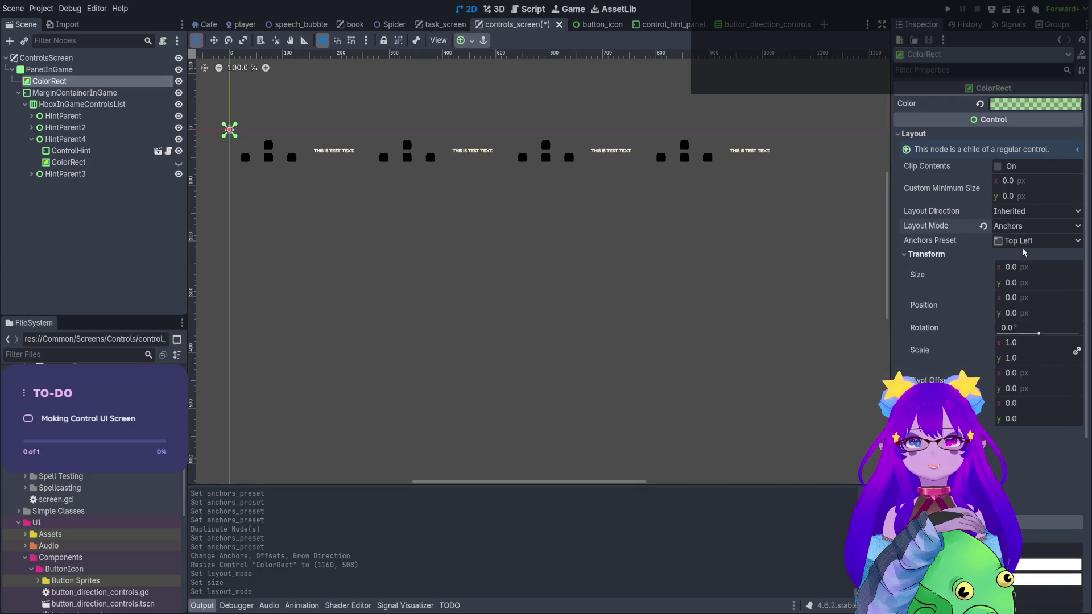
{"action": "left_click", "coordinate": [1026, 242]}
{"action": "left_click", "coordinate": [1020, 269]}
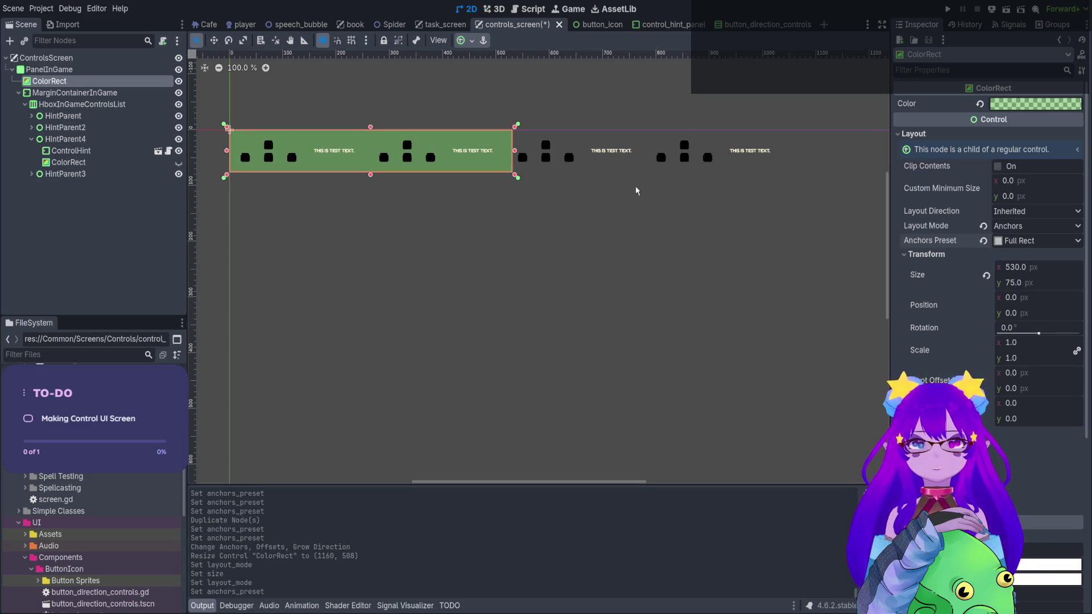
Step: Reset PanelInGame's custom minimum size and size to zero, then save the scene
{"action": "left_click", "coordinate": [75, 92]}
{"action": "left_click", "coordinate": [123, 68]}
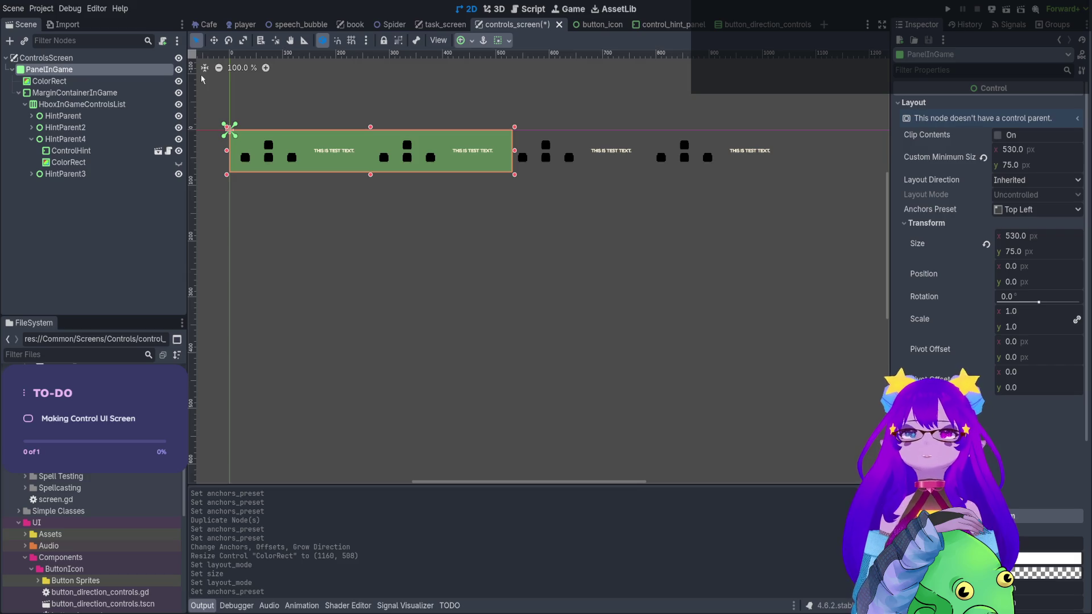
{"action": "left_click", "coordinate": [984, 159]}
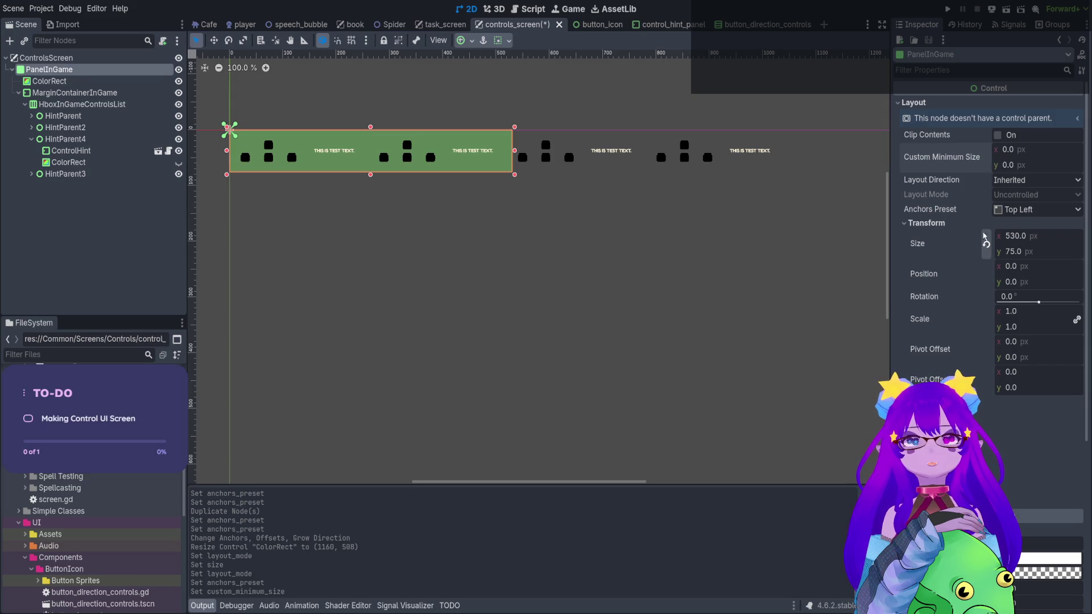
{"action": "left_click", "coordinate": [985, 244]}
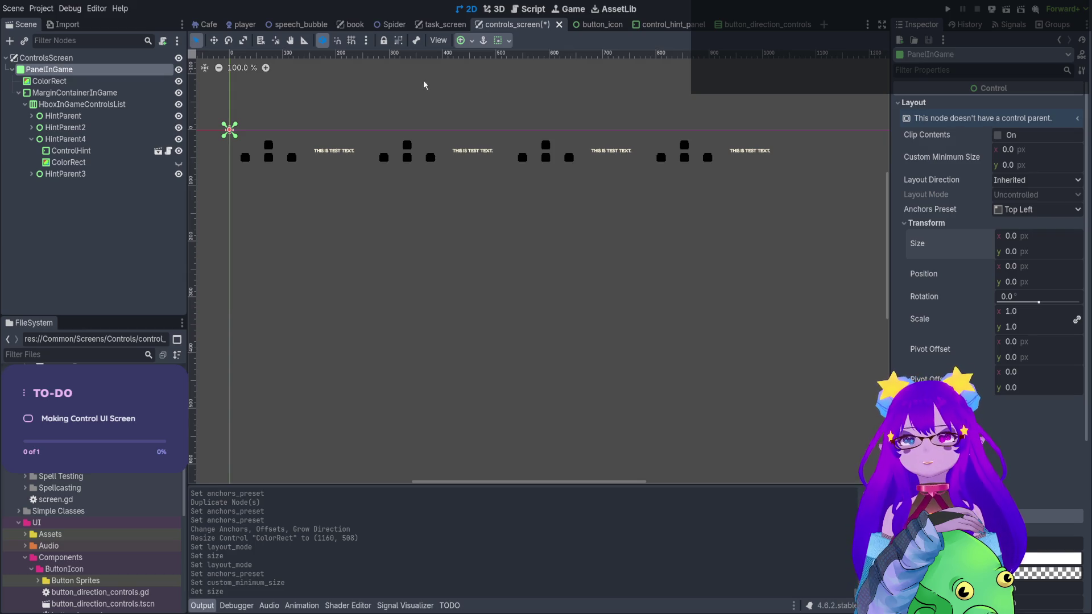
{"action": "key", "text": "ctrl+s"}
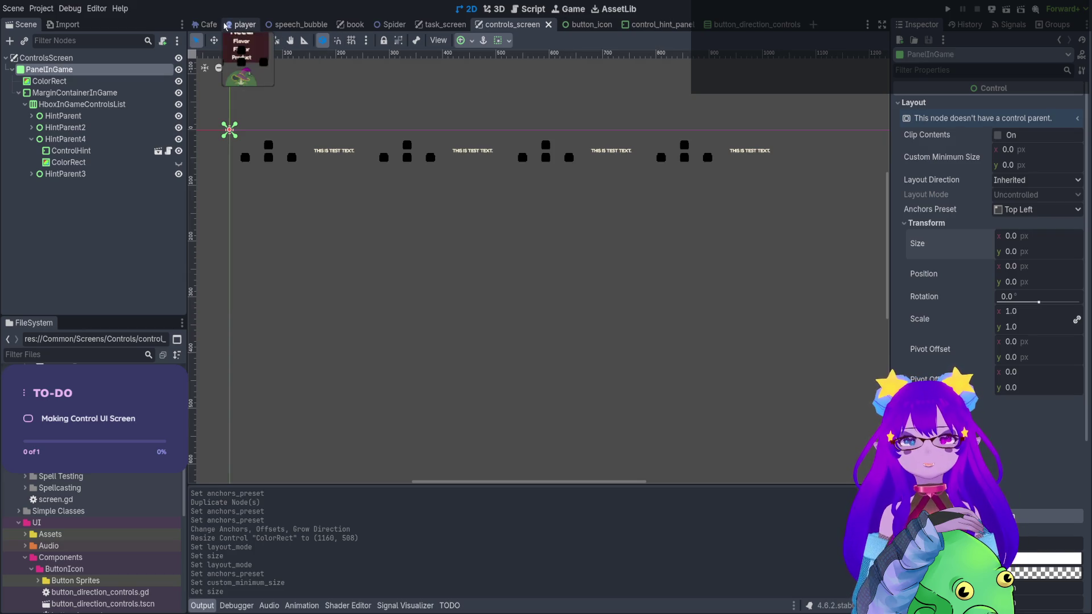
Step: Run the Cafe scene, enter the debug code, walk the witch right, then stop with F8
{"action": "left_click", "coordinate": [212, 26]}
{"action": "left_click", "coordinate": [947, 9]}
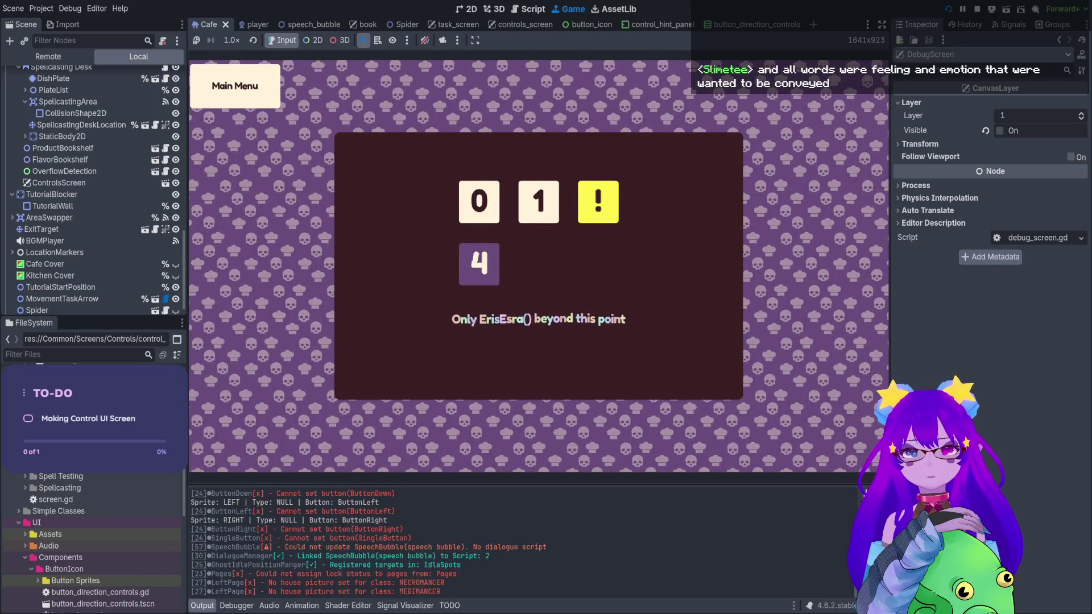
{"action": "key", "text": "Return"}
{"action": "key", "text": "Right"}
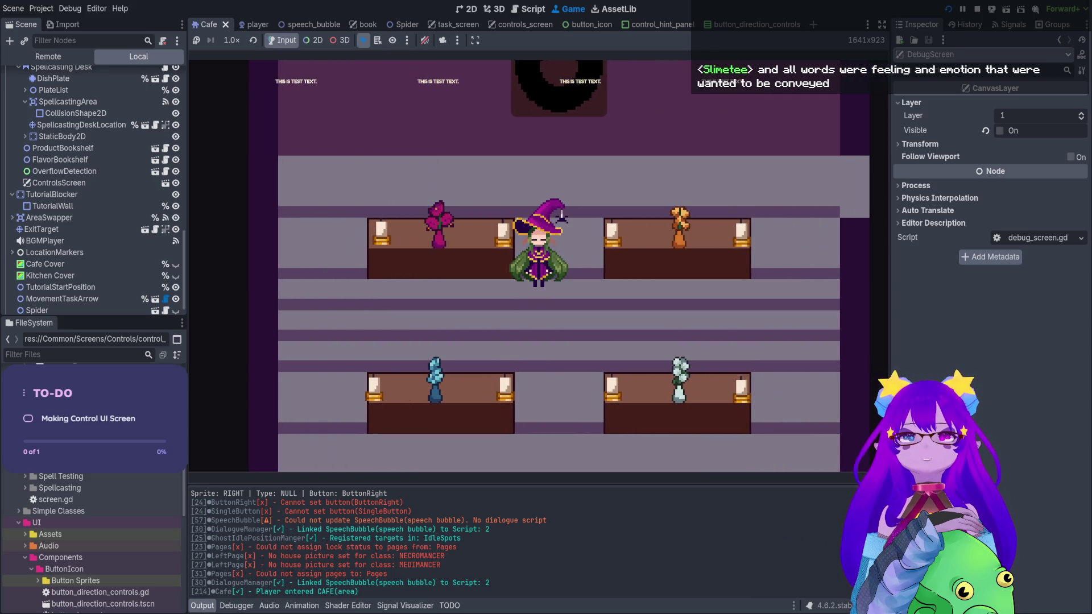
{"action": "key", "text": "F8"}
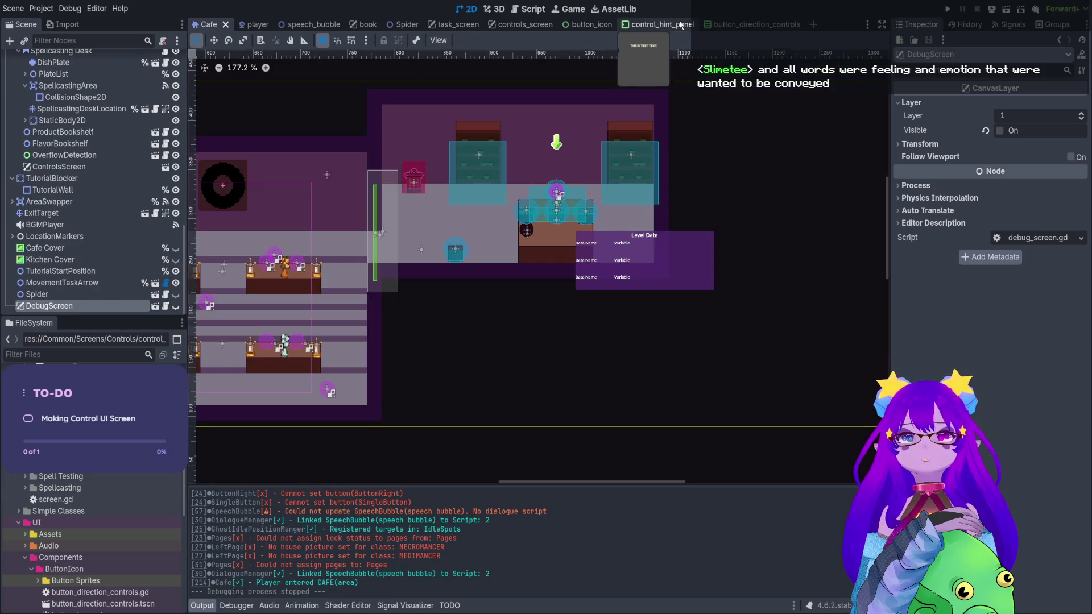
Step: Open the control_hint_panel script and add a _ready function after the button variables
{"action": "left_click", "coordinate": [656, 25]}
{"action": "left_click", "coordinate": [167, 58]}
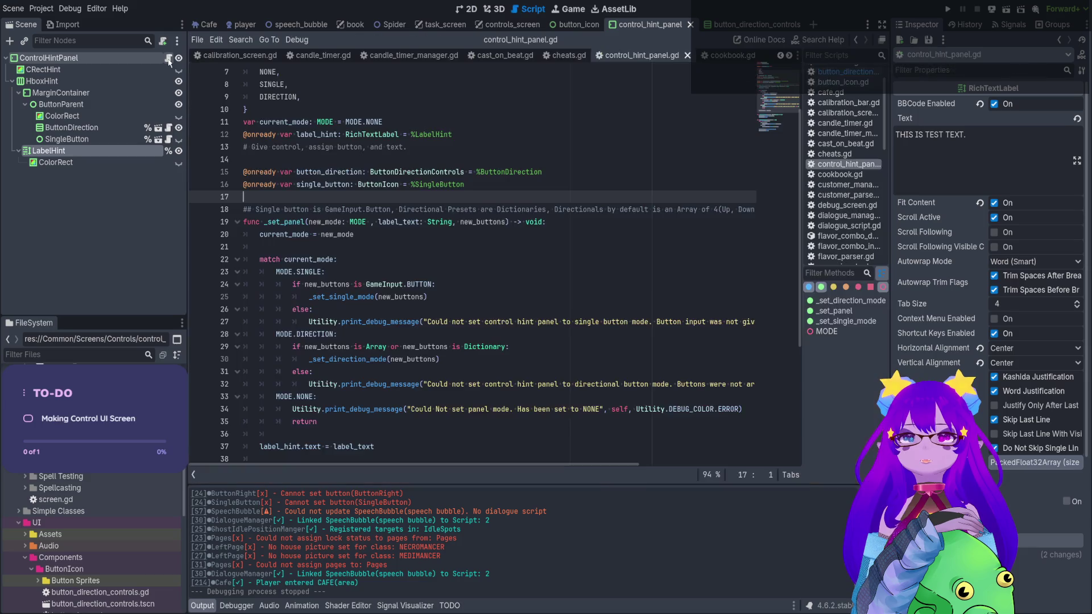
{"action": "key", "text": "Return"}
{"action": "key", "text": "Return"}
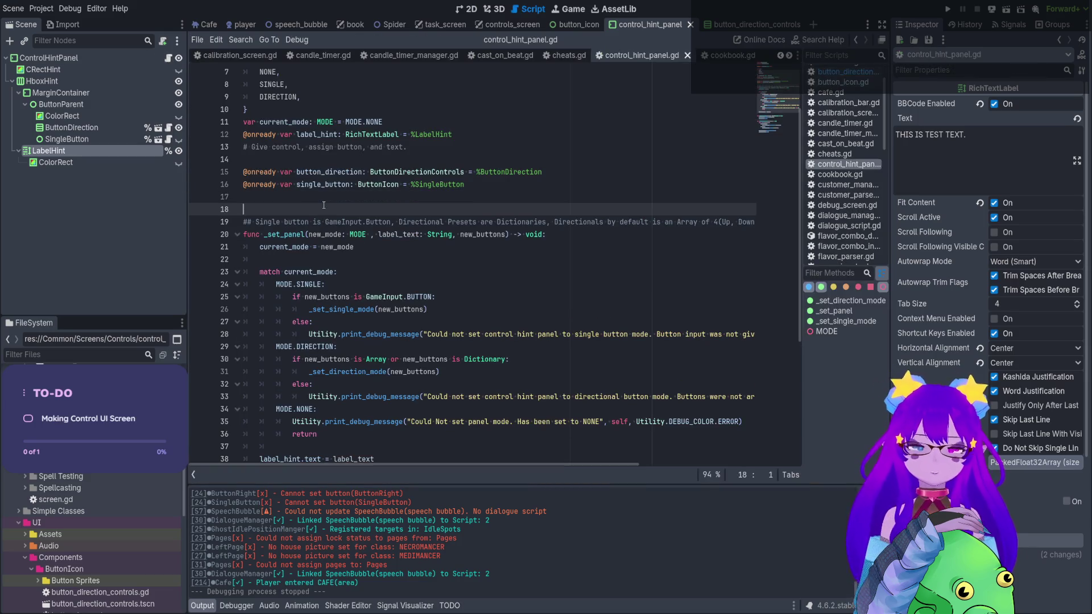
{"action": "key", "text": "Up"}
{"action": "type", "text": "func _"}
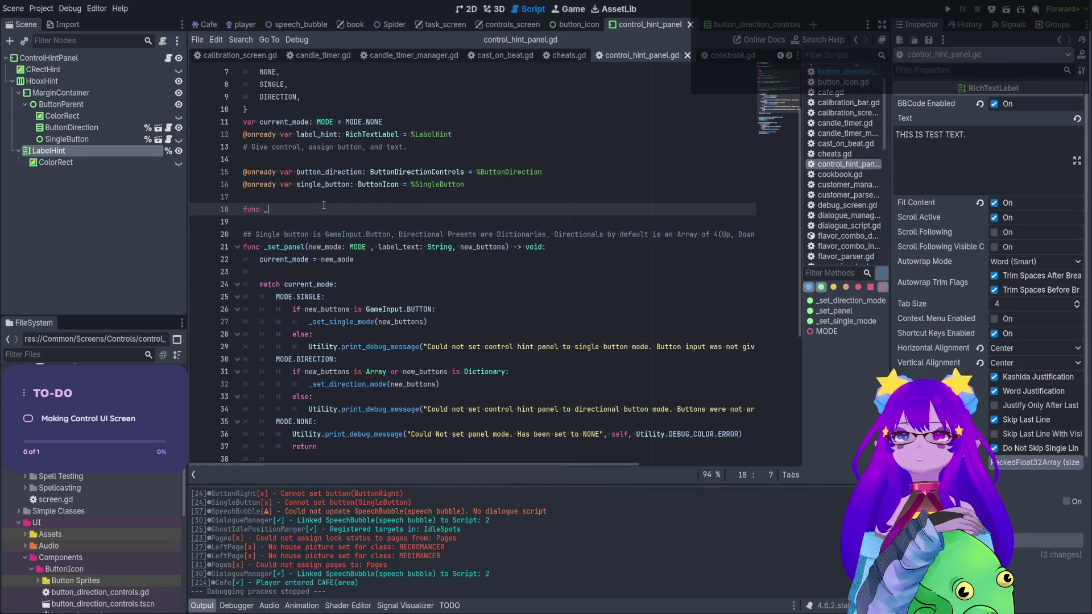
{"action": "type", "text": "ready"}
{"action": "key", "text": "Return"}
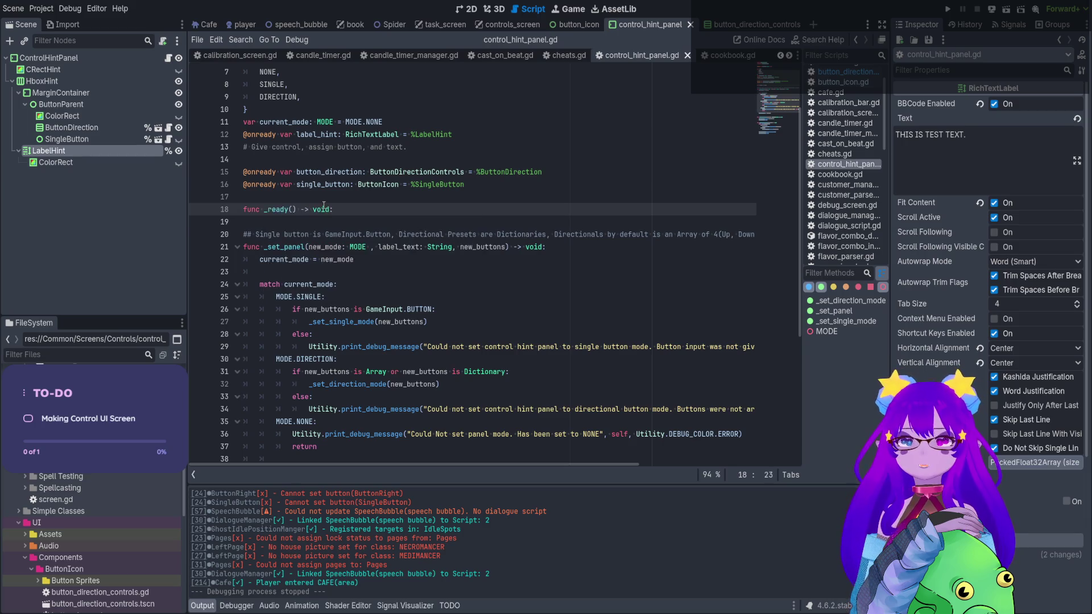
{"action": "key", "text": "Return"}
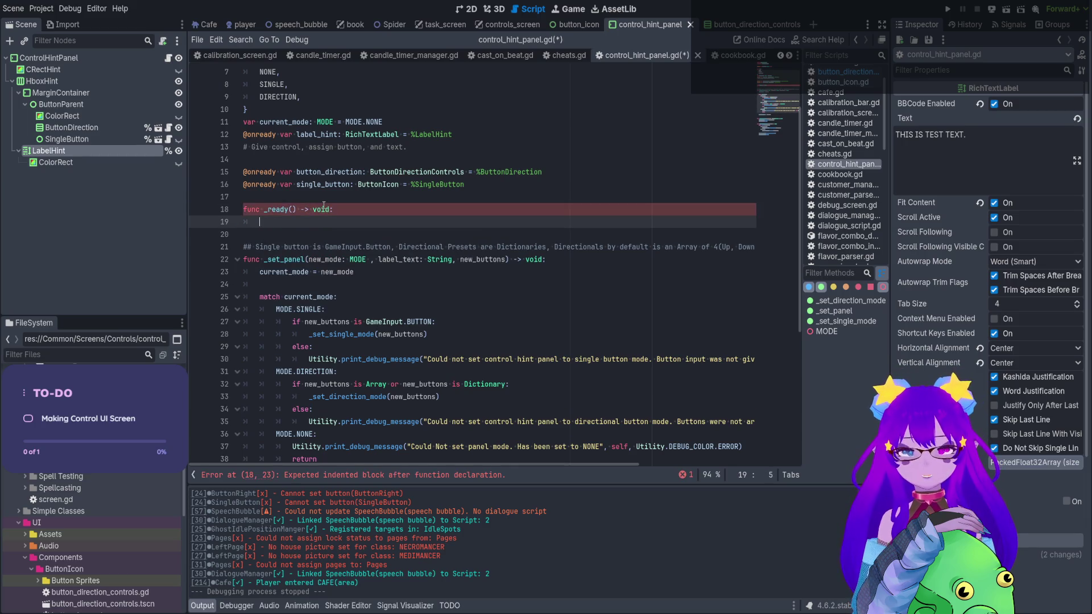
Step: Have _ready call _set_panel(MODE.DIRECTION, "TROJOWAJIONE", ButtonDirectionControls.PRESET_MENU_CONTROLS) and save
{"action": "type", "text": "set"}
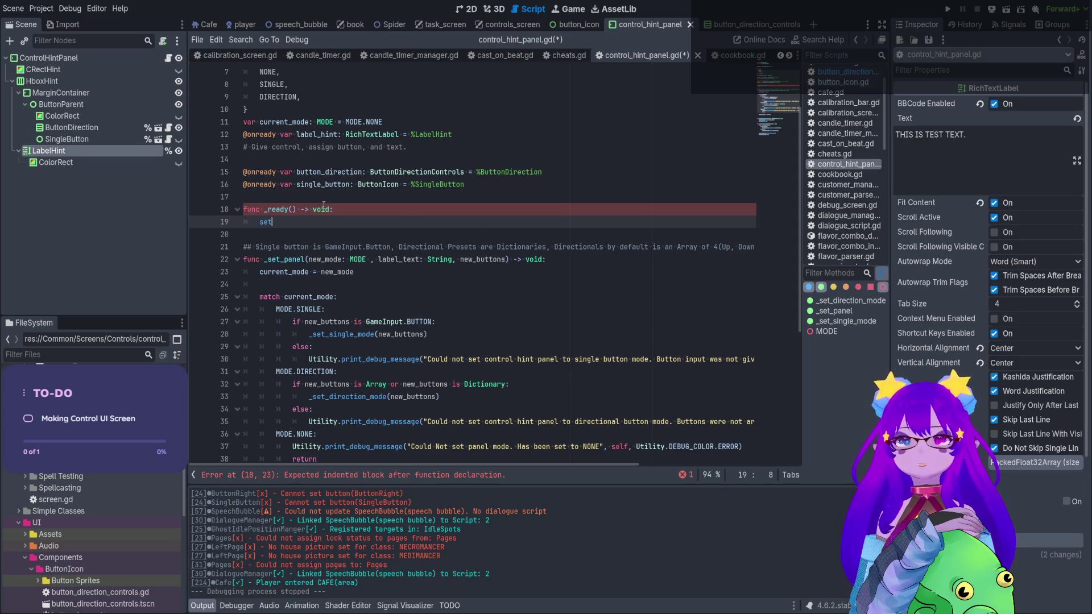
{"action": "type", "text": "_pane"}
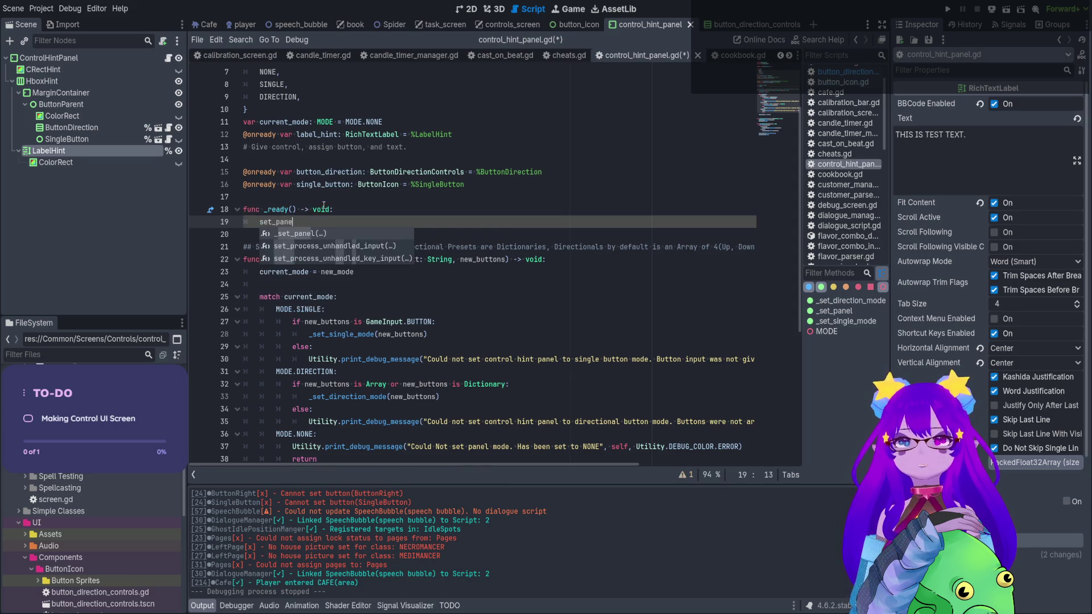
{"action": "key", "text": "Return"}
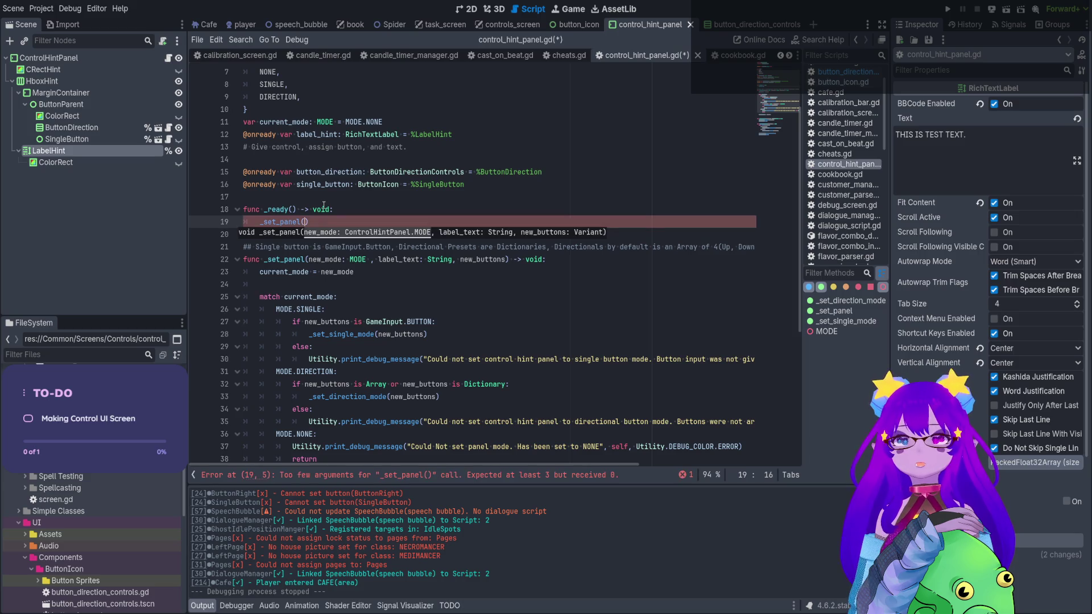
{"action": "type", "text": "MODE."}
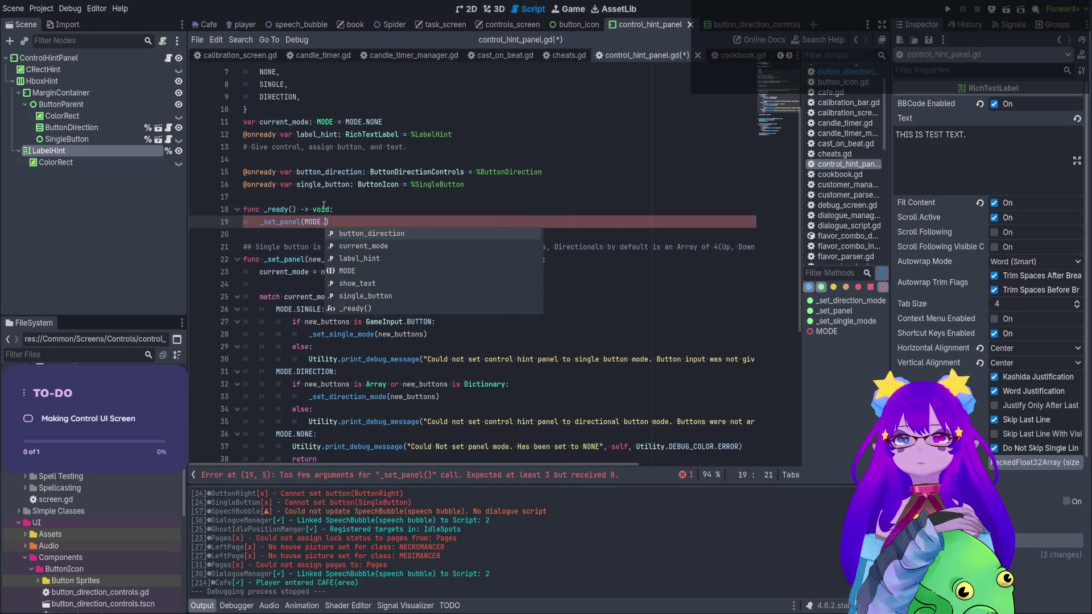
{"action": "type", "text": "D"}
{"action": "key", "text": "Return"}
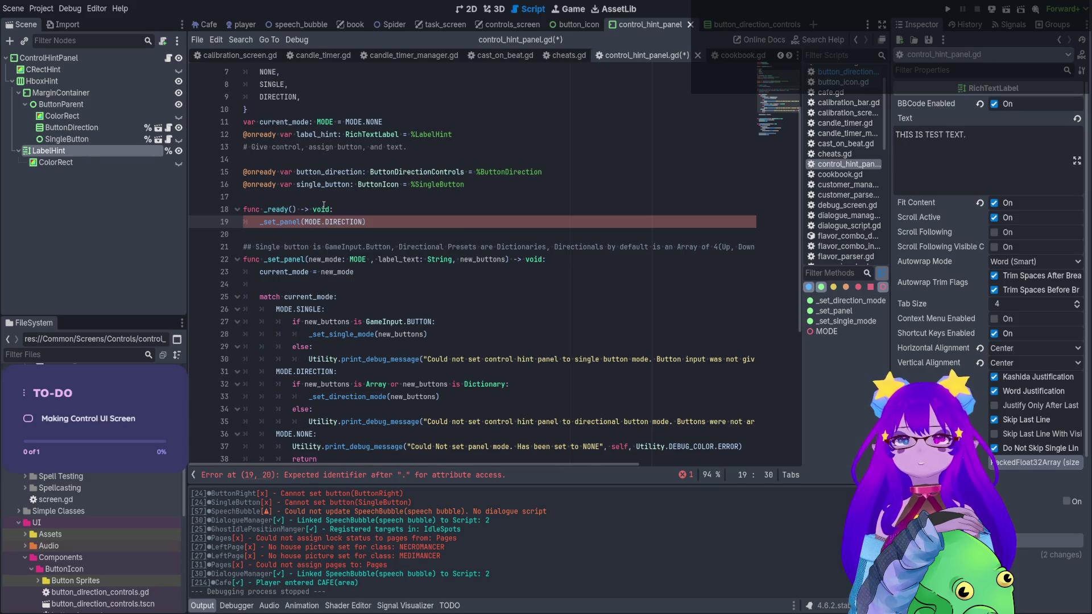
{"action": "type", "text": "\"TROJOWAJIONE\""}
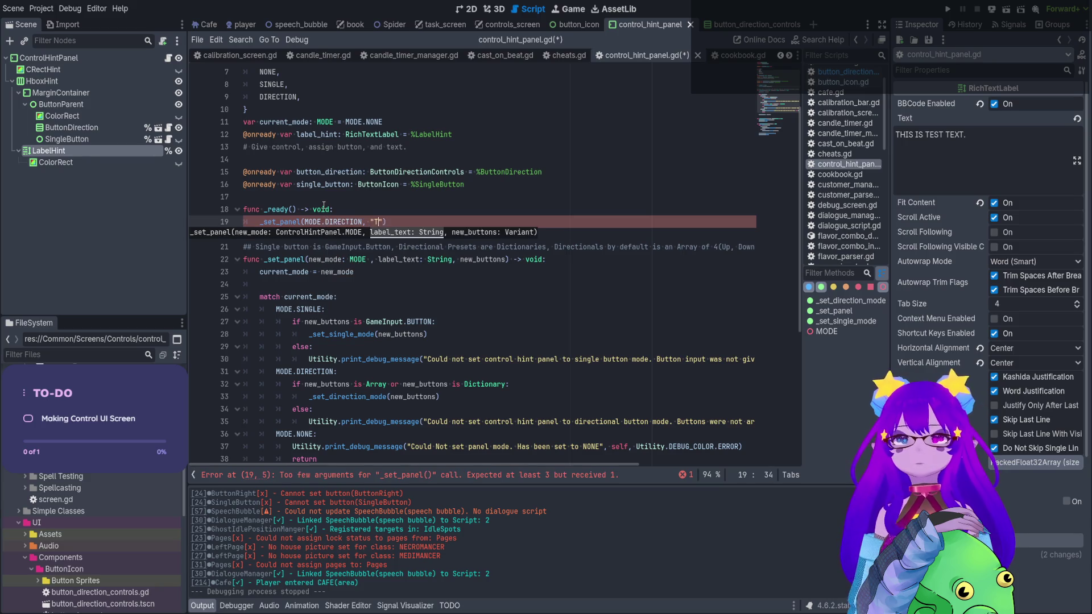
{"action": "type", "text": ", "}
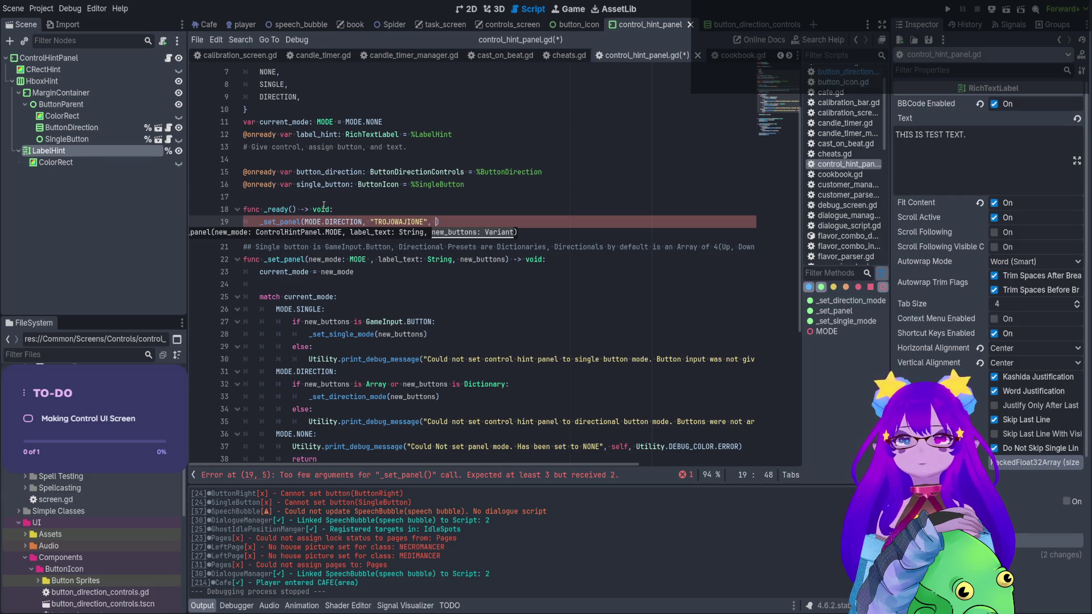
{"action": "type", "text": "Butt"}
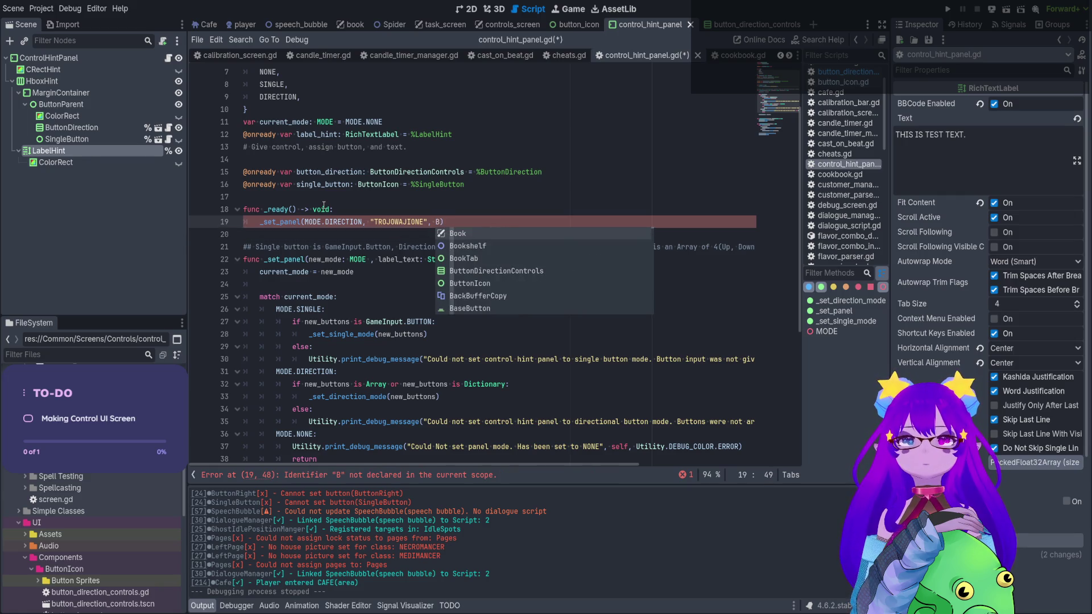
{"action": "key", "text": "Return"}
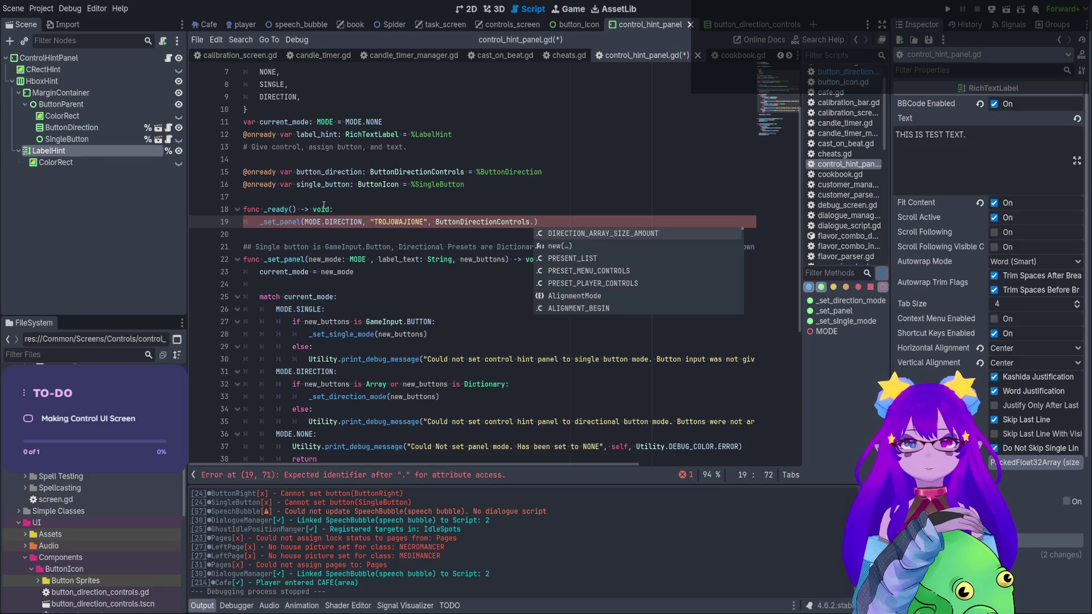
{"action": "key", "text": "Down"}
{"action": "key", "text": "Down"}
{"action": "key", "text": "Down"}
{"action": "key", "text": "Return"}
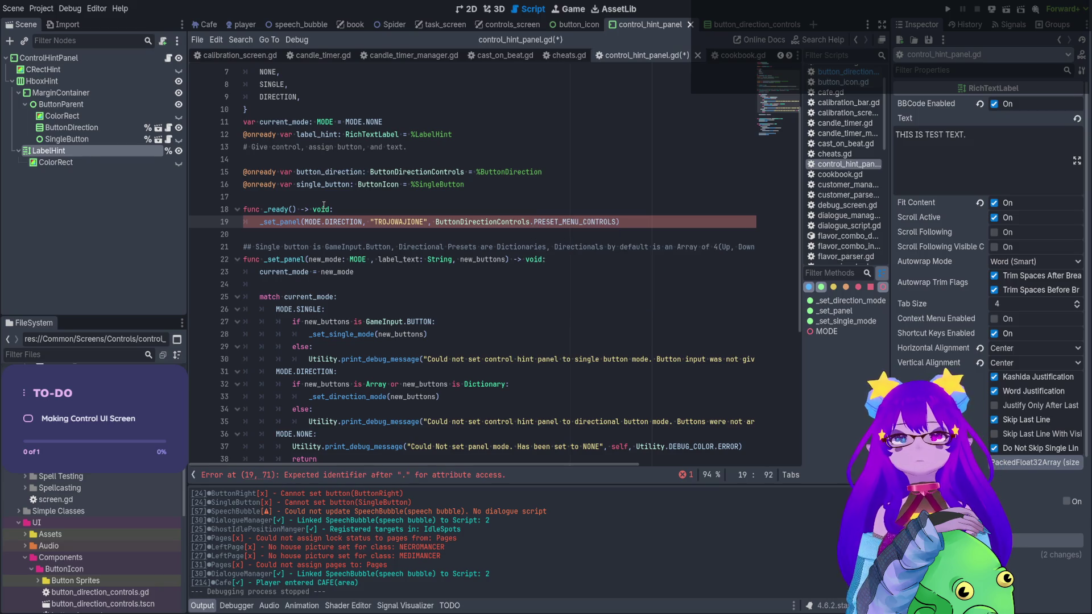
{"action": "left_click", "coordinate": [309, 247]}
{"action": "key", "text": "ctrl+s"}
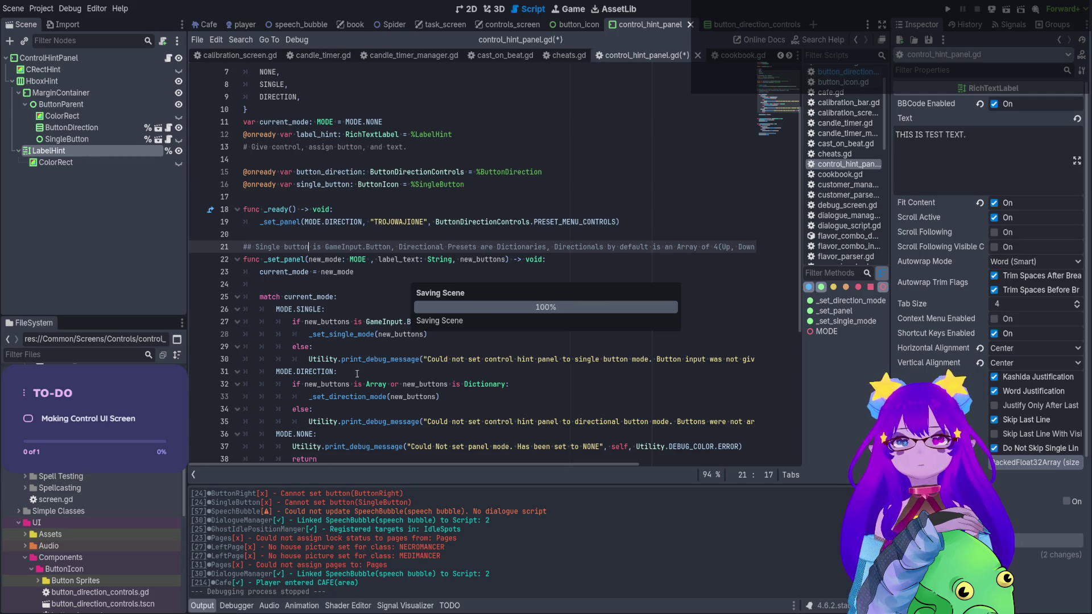
{"action": "scroll", "coordinate": [364, 400], "scroll_direction": "down", "scroll_amount": 6}
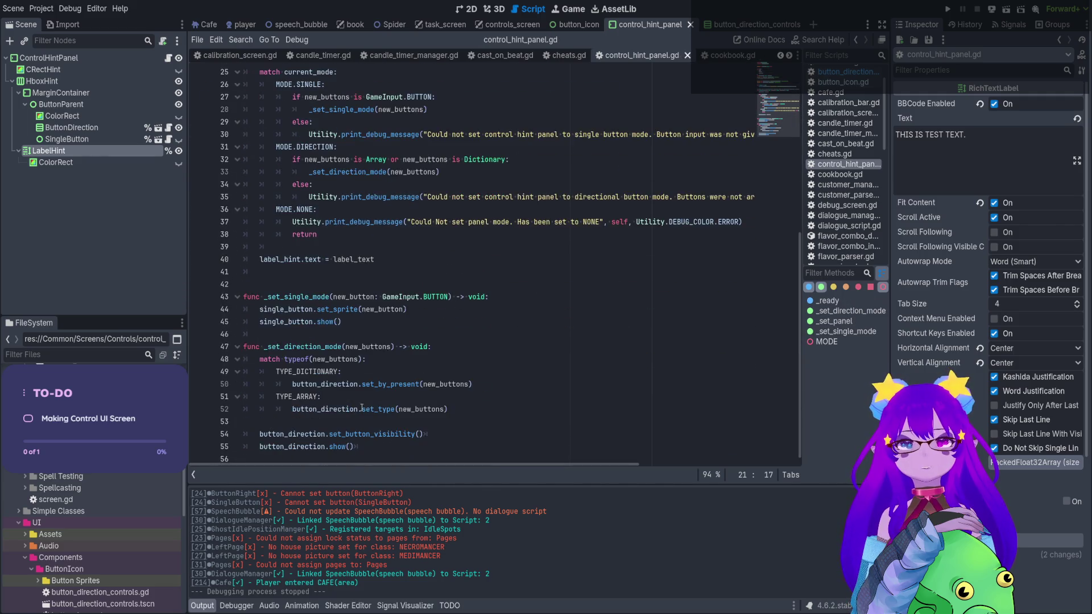
{"action": "left_click", "coordinate": [948, 9]}
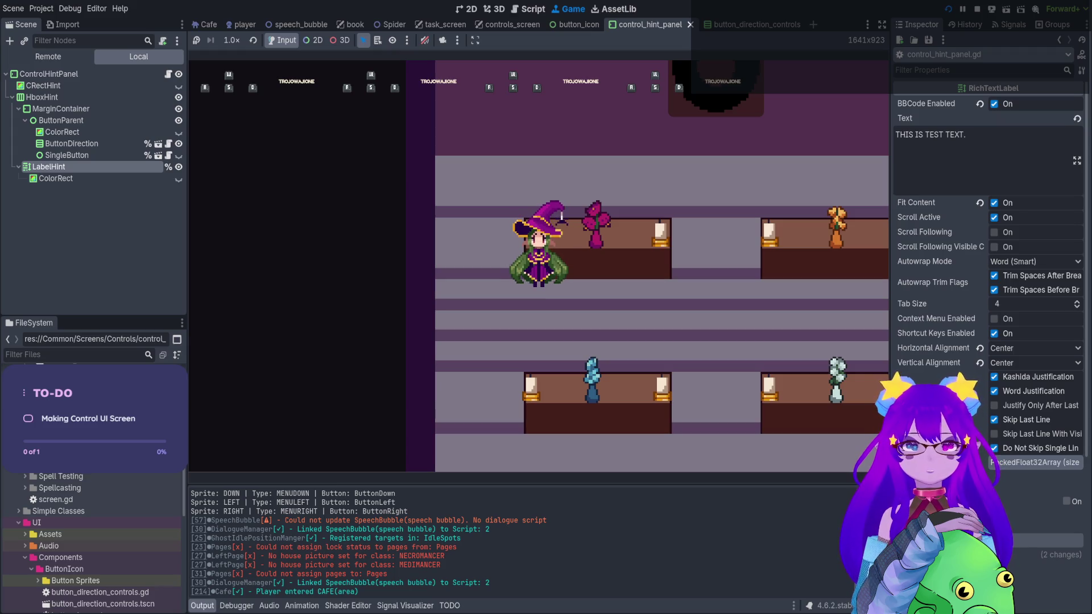
{"action": "key", "text": "d"}
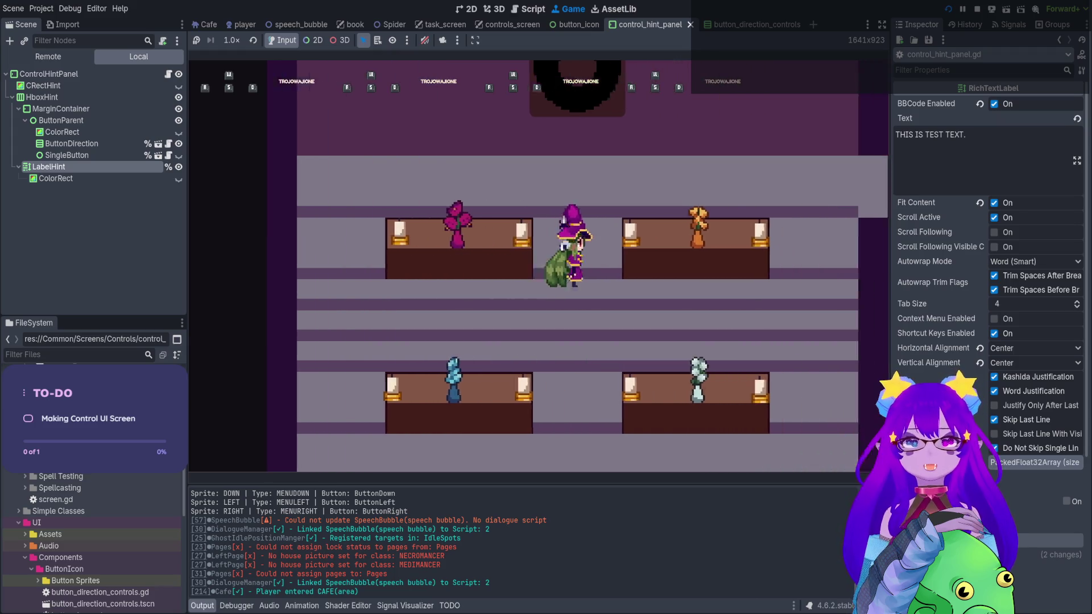
{"action": "key", "text": "w"}
{"action": "key", "text": "d"}
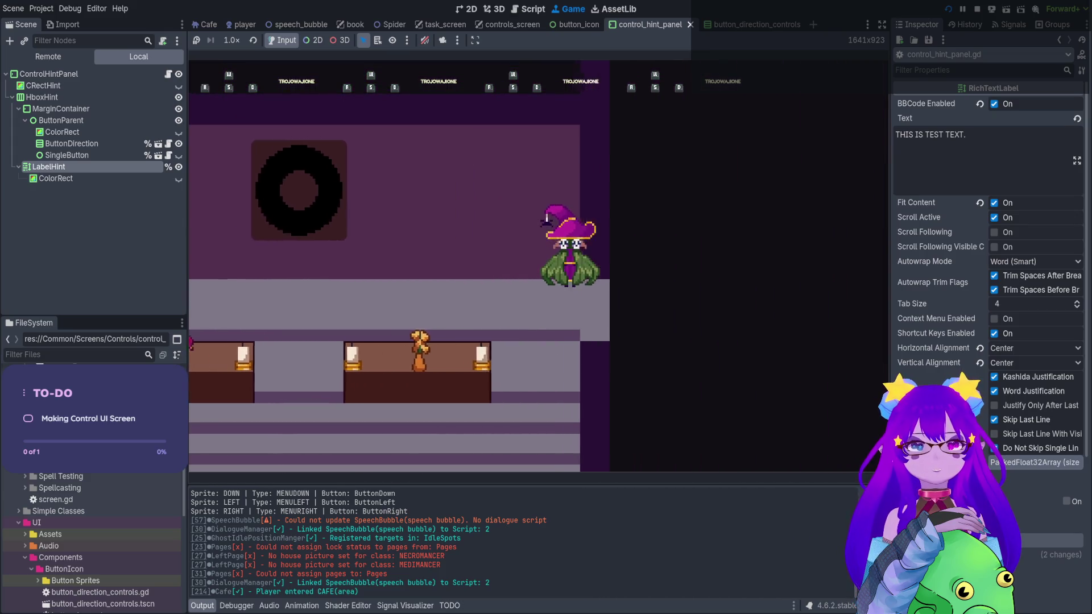
{"action": "key", "text": "s"}
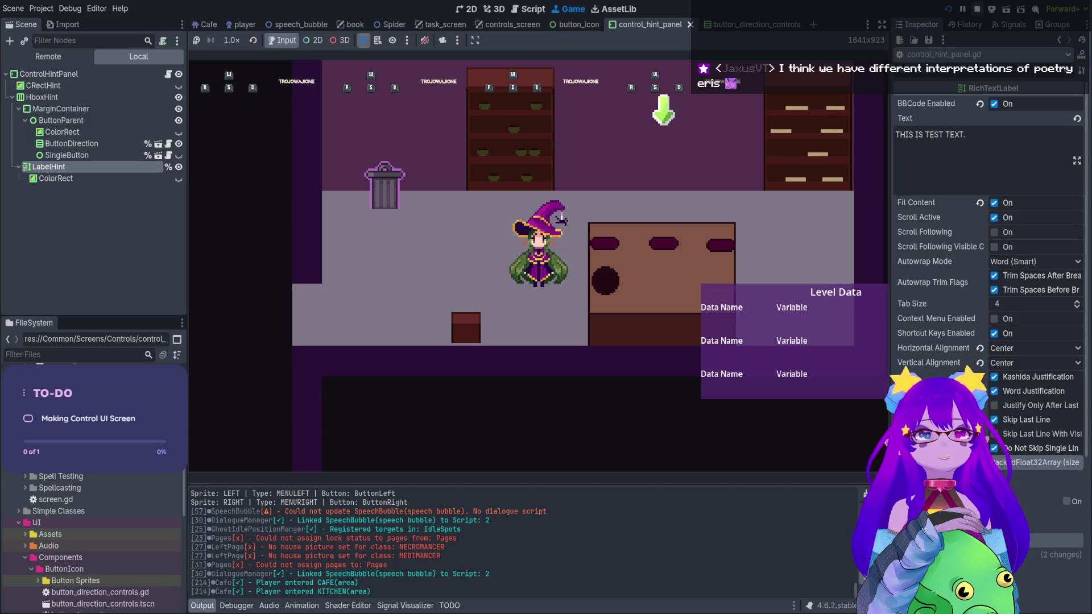
{"action": "left_click", "coordinate": [977, 8]}
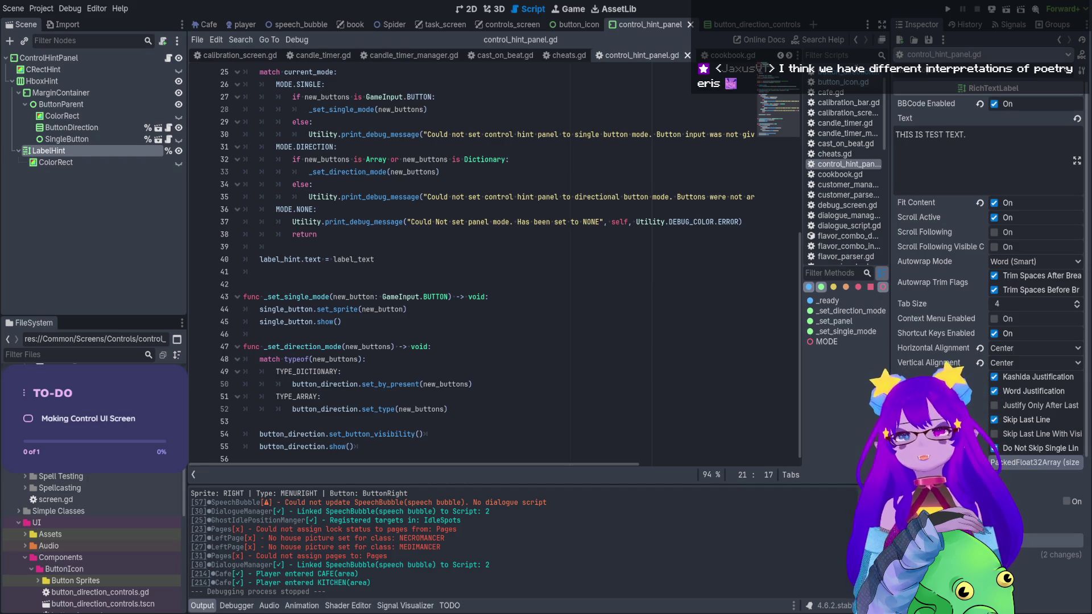
Step: Raise the hint label's theme font size override from 16 to 22 px and save
{"action": "left_click", "coordinate": [467, 9]}
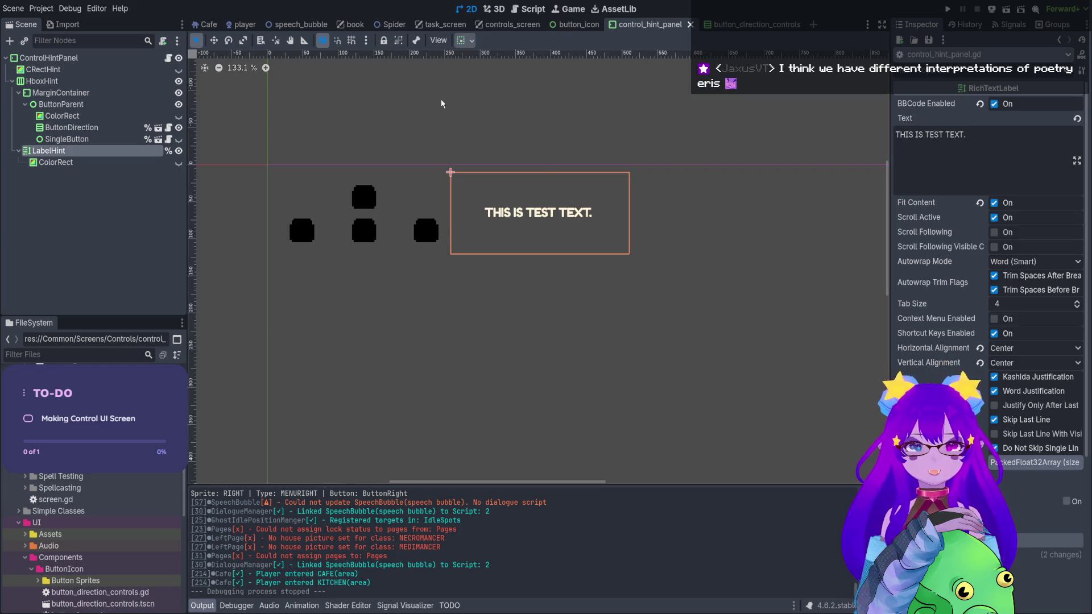
{"action": "scroll", "coordinate": [988, 285], "scroll_direction": "down", "scroll_amount": 5}
{"action": "left_click", "coordinate": [938, 444]}
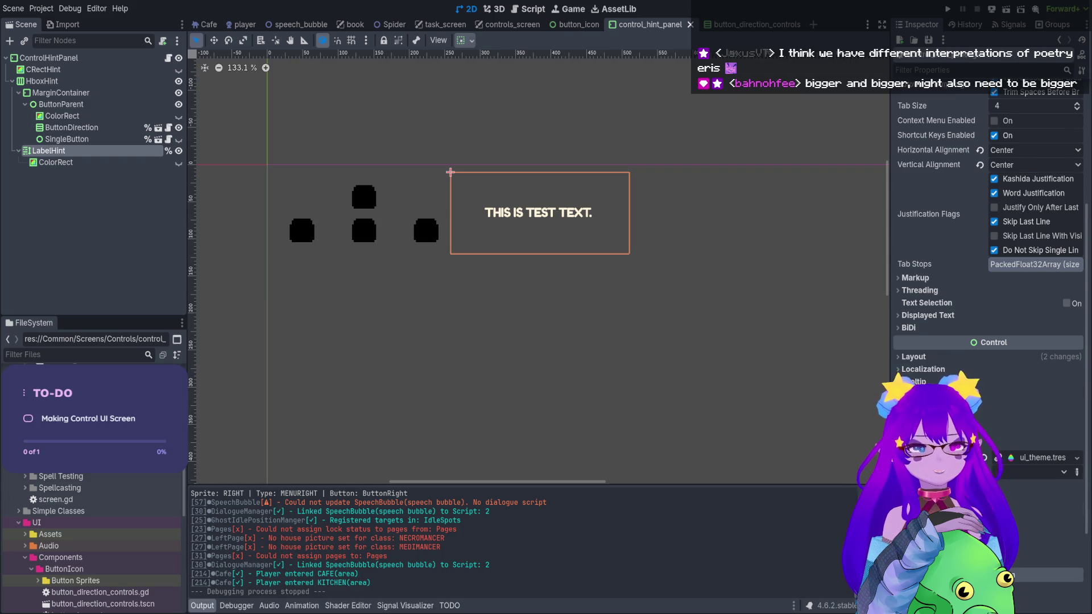
{"action": "scroll", "coordinate": [987, 228], "scroll_direction": "down", "scroll_amount": 2}
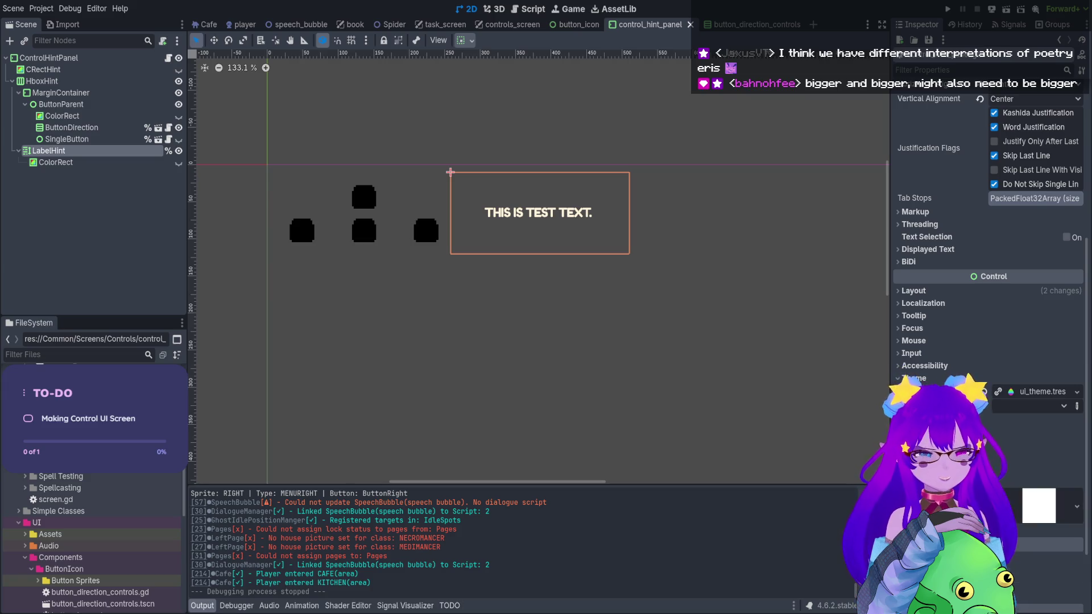
{"action": "scroll", "coordinate": [988, 227], "scroll_direction": "down", "scroll_amount": 2}
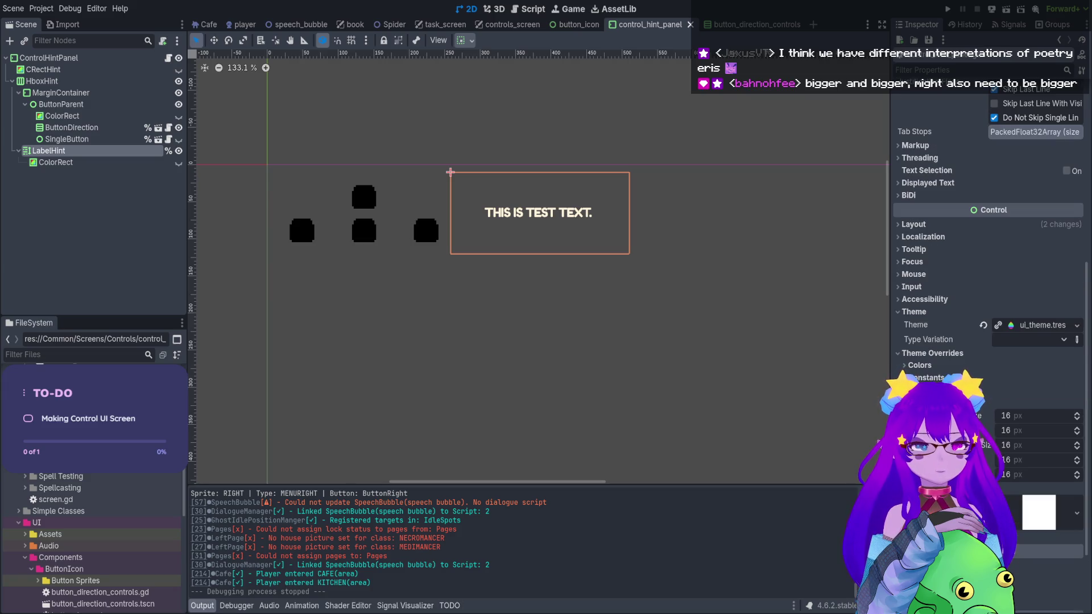
{"action": "left_click_drag", "start_coordinate": [1014, 418], "coordinate": [1030, 418]}
{"action": "key", "text": "ctrl+s"}
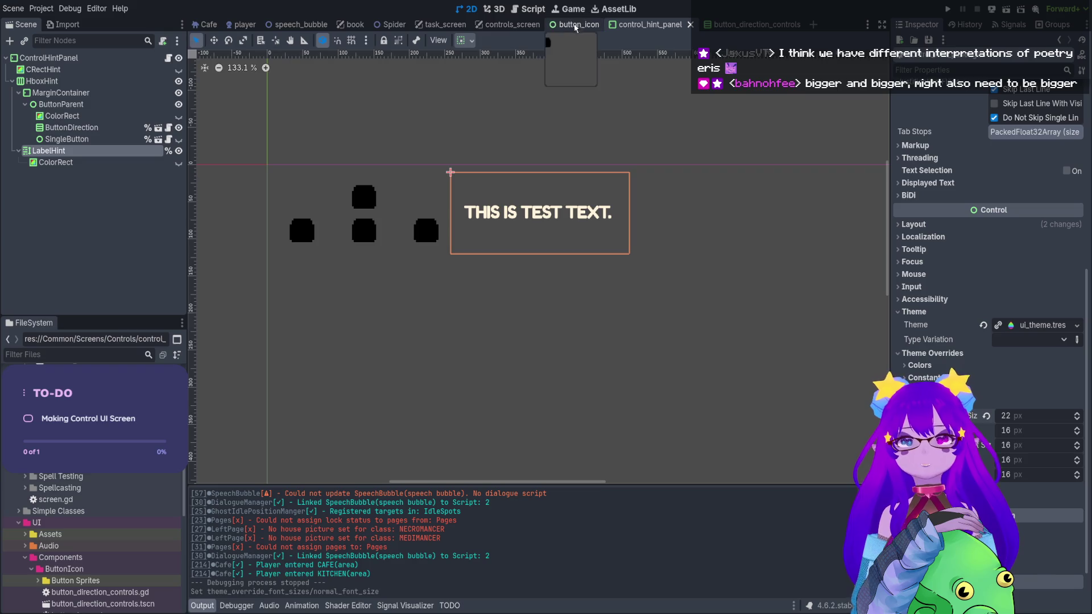
Step: Cycle through the open scene tabs to controls_screen and collapse HintParent4's children
{"action": "left_click", "coordinate": [577, 25]}
{"action": "key", "text": "ctrl+Tab"}
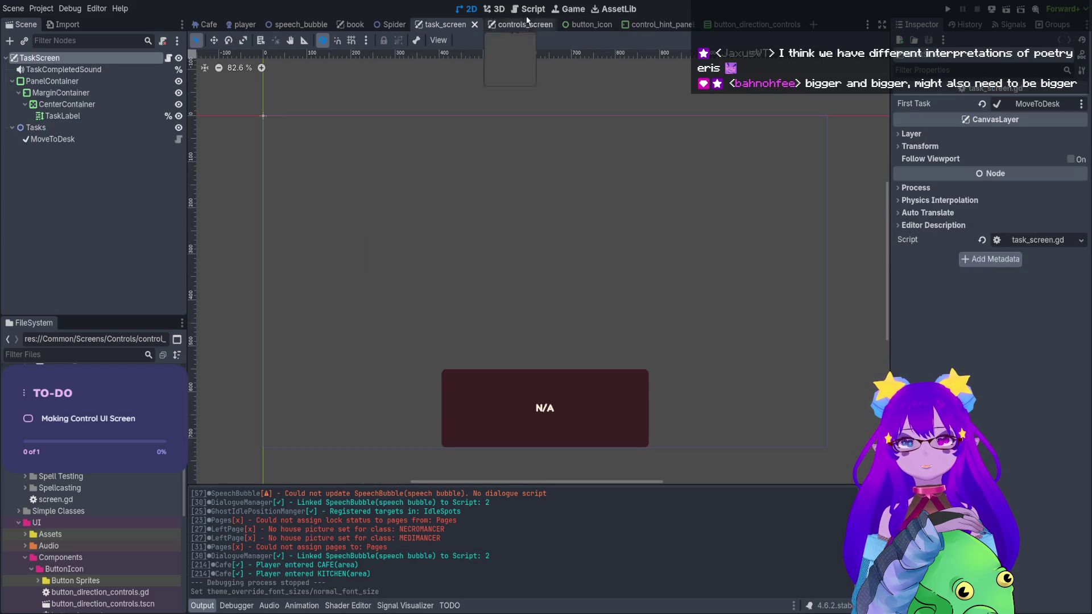
{"action": "left_click", "coordinate": [751, 24]}
{"action": "left_click", "coordinate": [513, 27]}
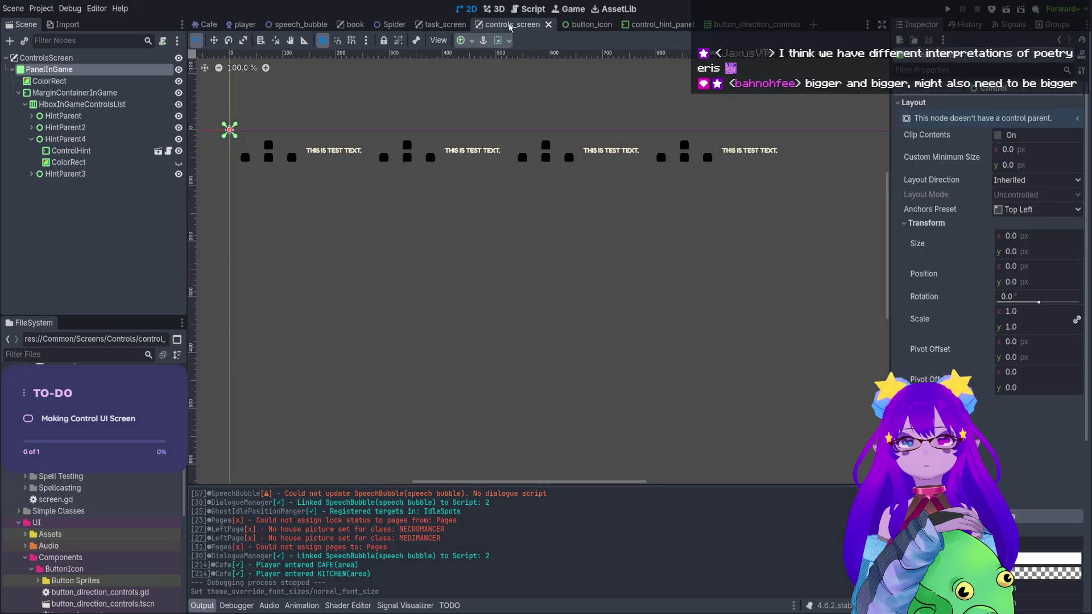
{"action": "left_click", "coordinate": [31, 139]}
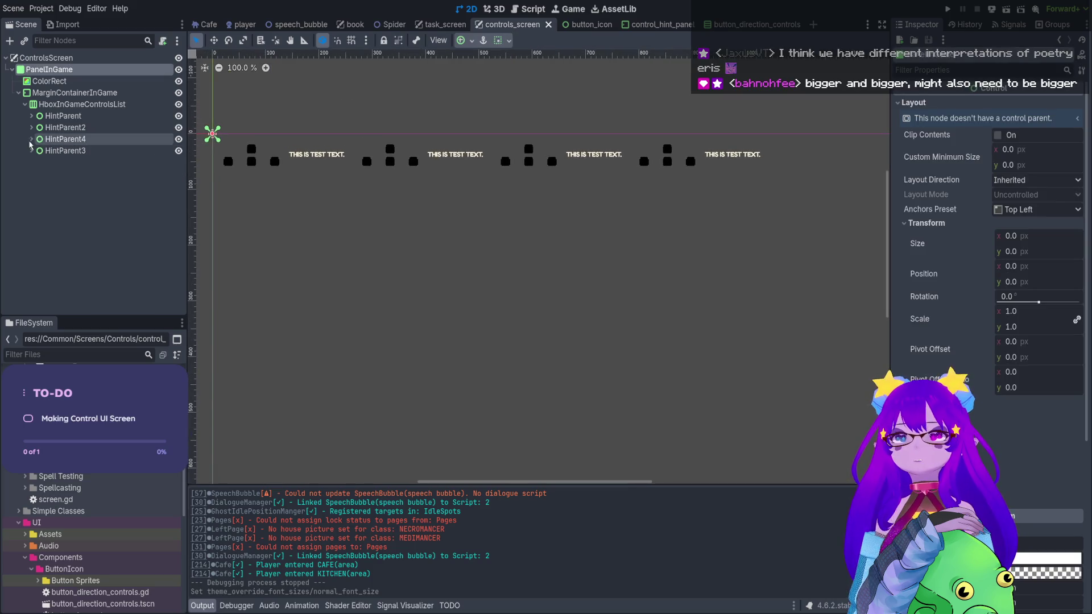
Step: Delete HintParent2, HintParent3 and HintParent4, then expand the remaining HintParent
{"action": "left_click", "coordinate": [64, 127]}
{"action": "left_click", "coordinate": [61, 151], "text": "shift"}
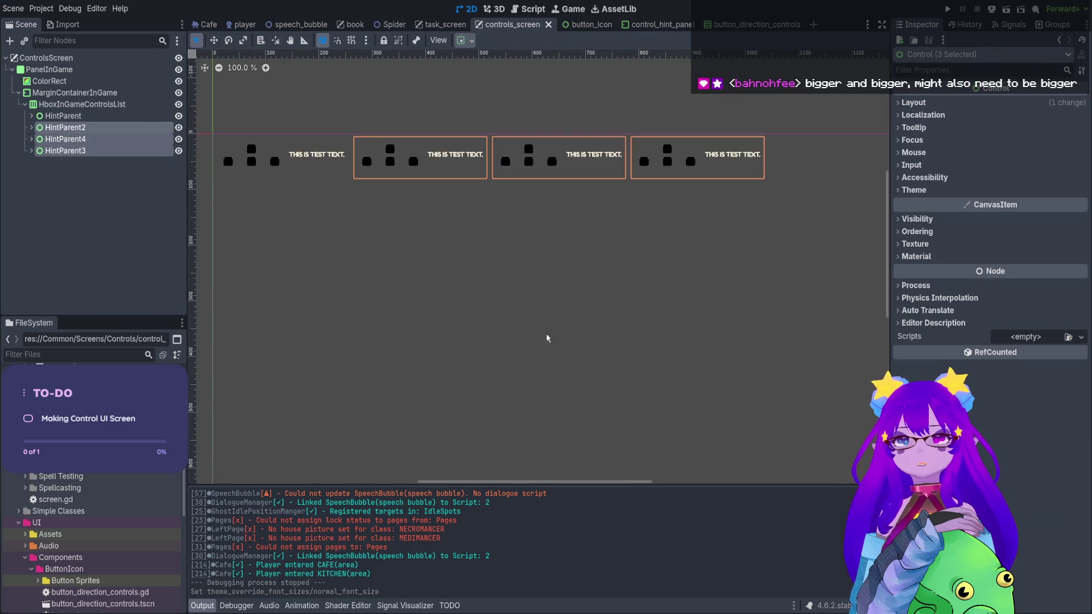
{"action": "key", "text": "Delete"}
{"action": "left_click", "coordinate": [50, 114]}
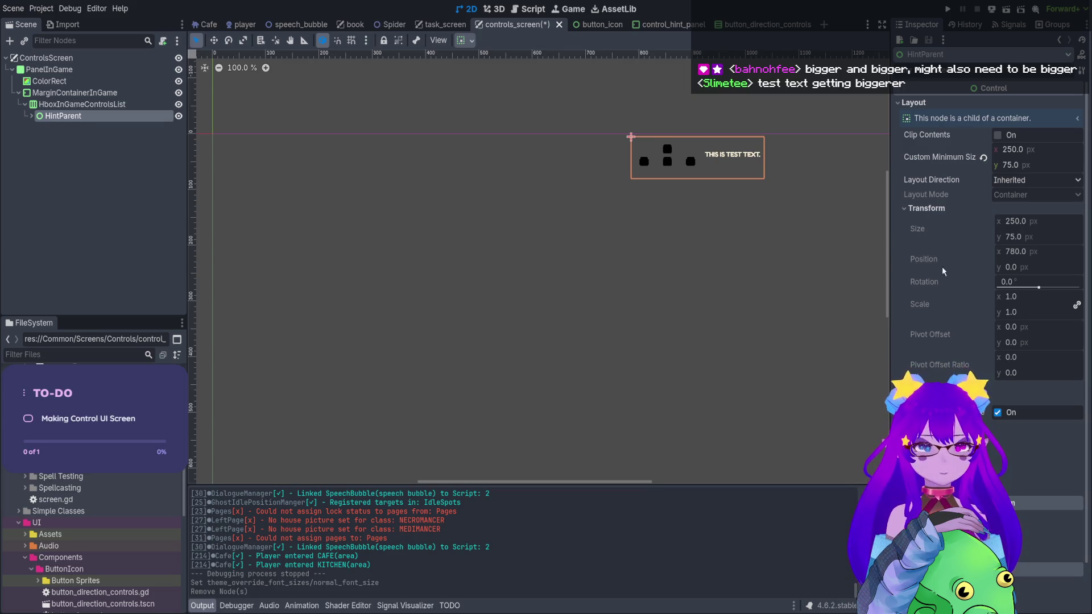
{"action": "left_click", "coordinate": [31, 116]}
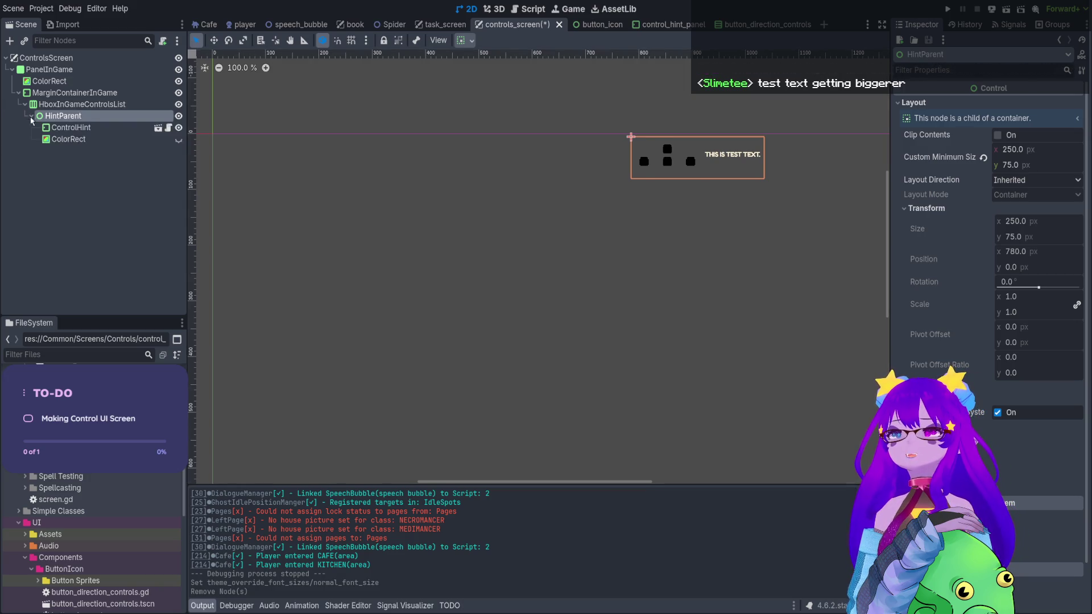
Step: Scale ControlHint to 0.75 on both axes, save the scene, and revert its size to default
{"action": "left_click", "coordinate": [43, 128]}
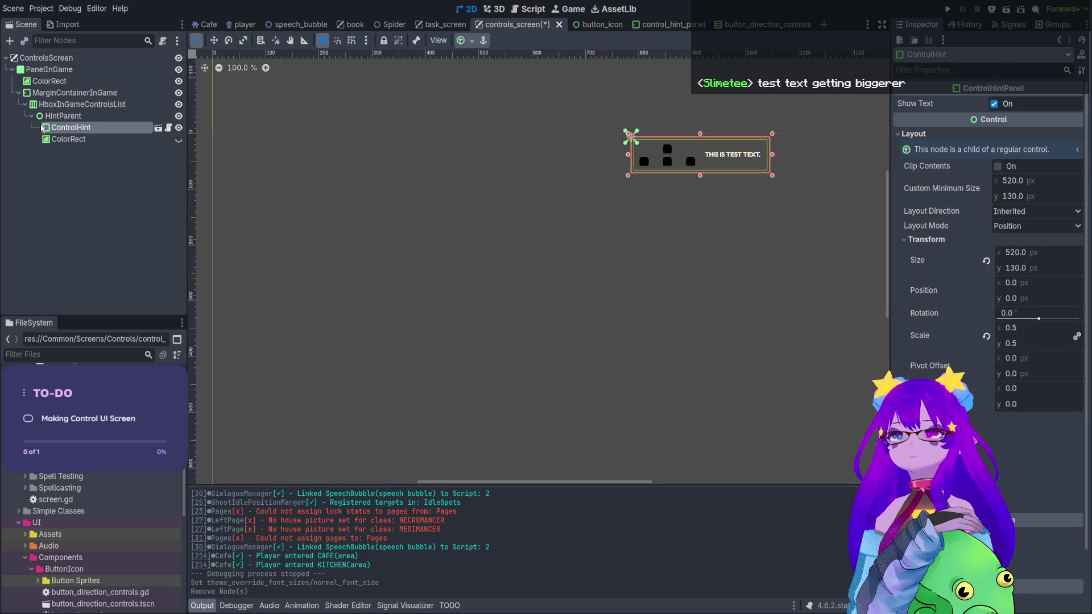
{"action": "left_click", "coordinate": [986, 336]}
{"action": "left_click", "coordinate": [1018, 328]}
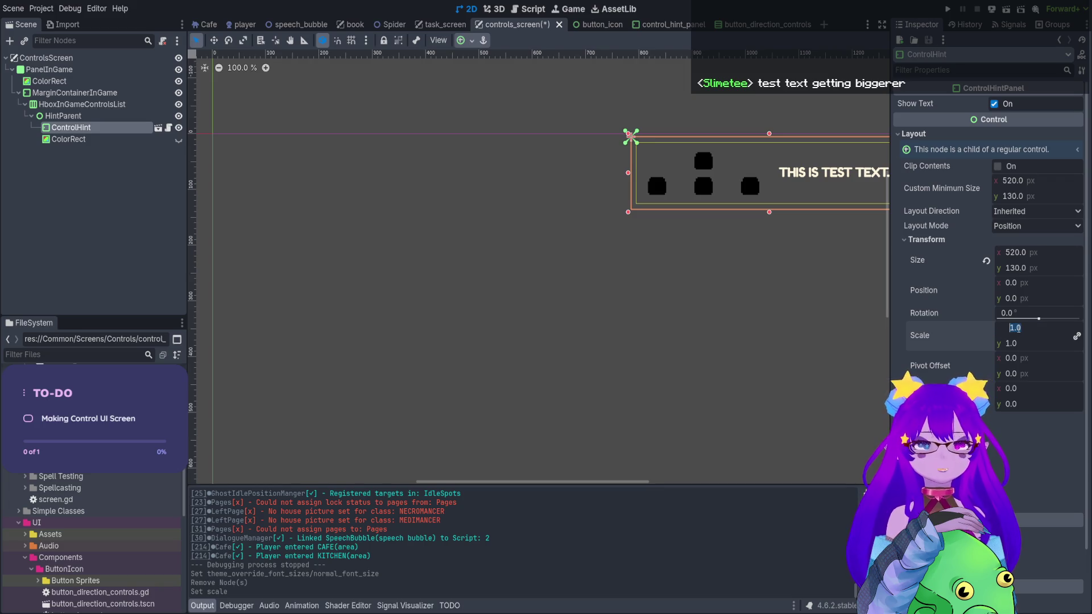
{"action": "type", "text": "0.75"}
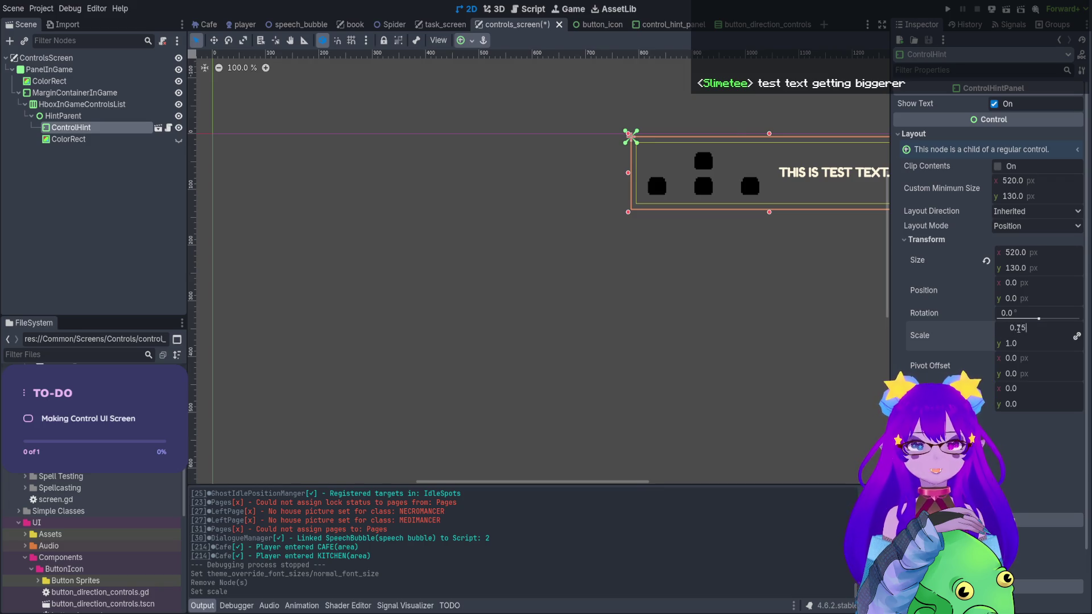
{"action": "key", "text": "Return"}
{"action": "scroll", "coordinate": [425, 505], "scroll_direction": "down", "scroll_amount": 2}
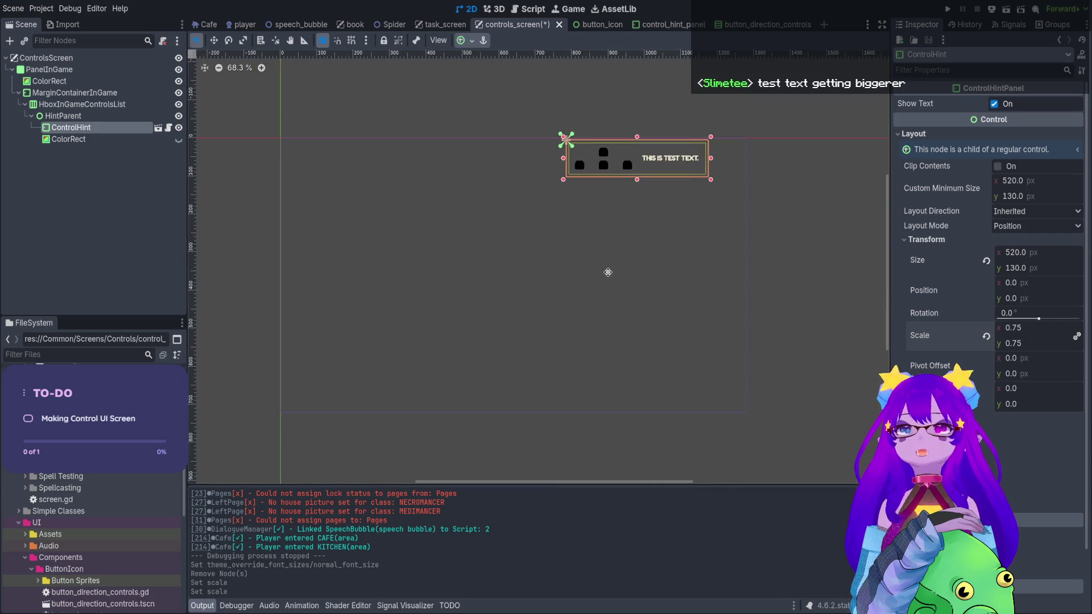
{"action": "key", "text": "ctrl+s"}
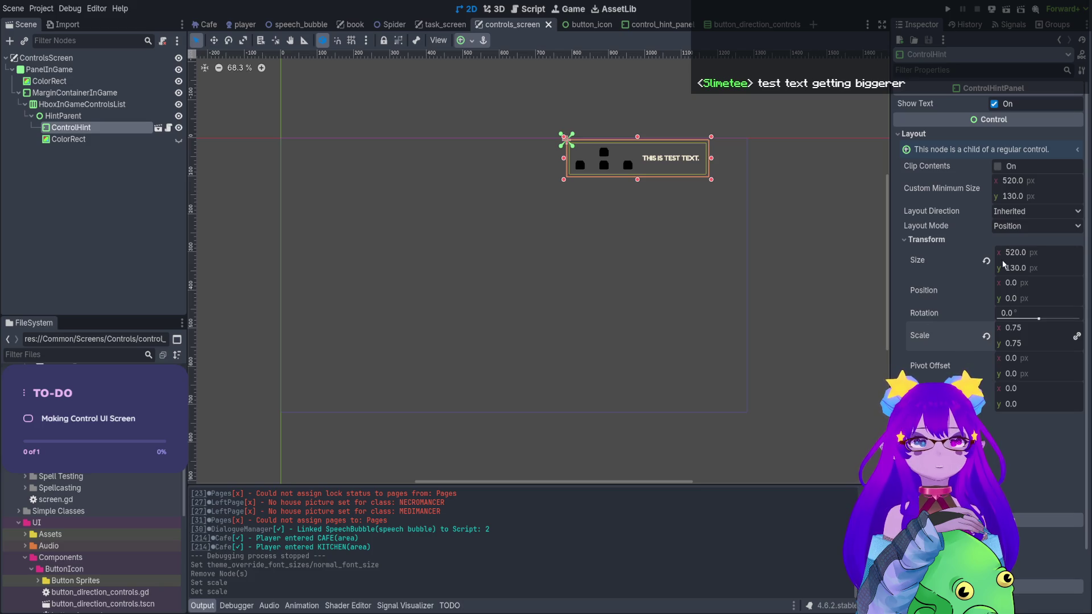
{"action": "left_click", "coordinate": [987, 262]}
Step: Duplicate the HintParent node once with Ctrl+D, undoing the extra copy
{"action": "left_click", "coordinate": [32, 116]}
{"action": "left_click", "coordinate": [43, 117]}
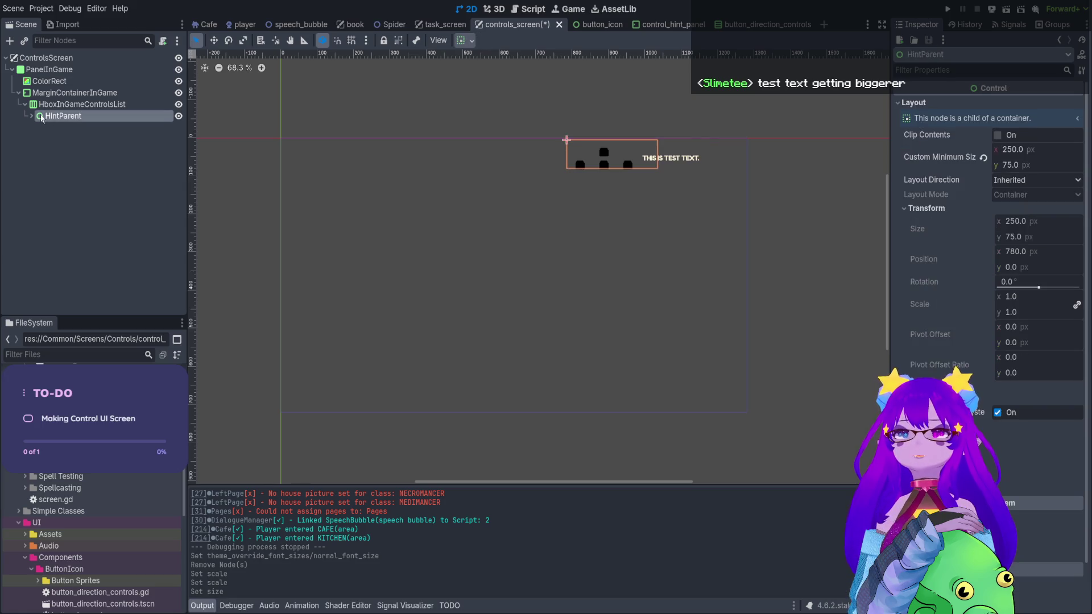
{"action": "left_click", "coordinate": [80, 104]}
{"action": "left_click", "coordinate": [114, 116]}
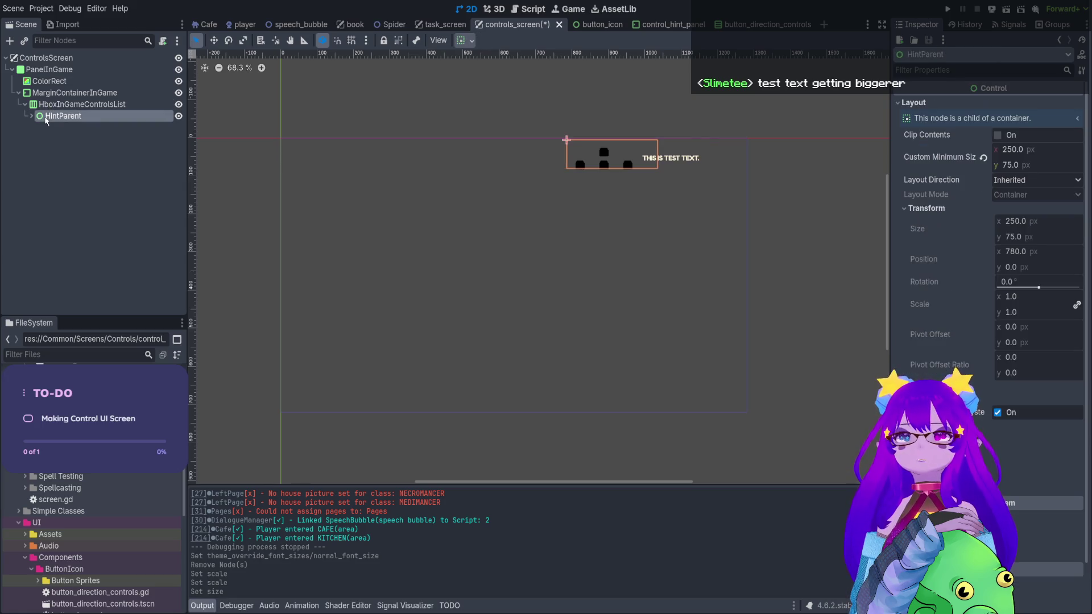
{"action": "key", "text": "ctrl+d"}
{"action": "key", "text": "ctrl+d"}
{"action": "key", "text": "ctrl+z"}
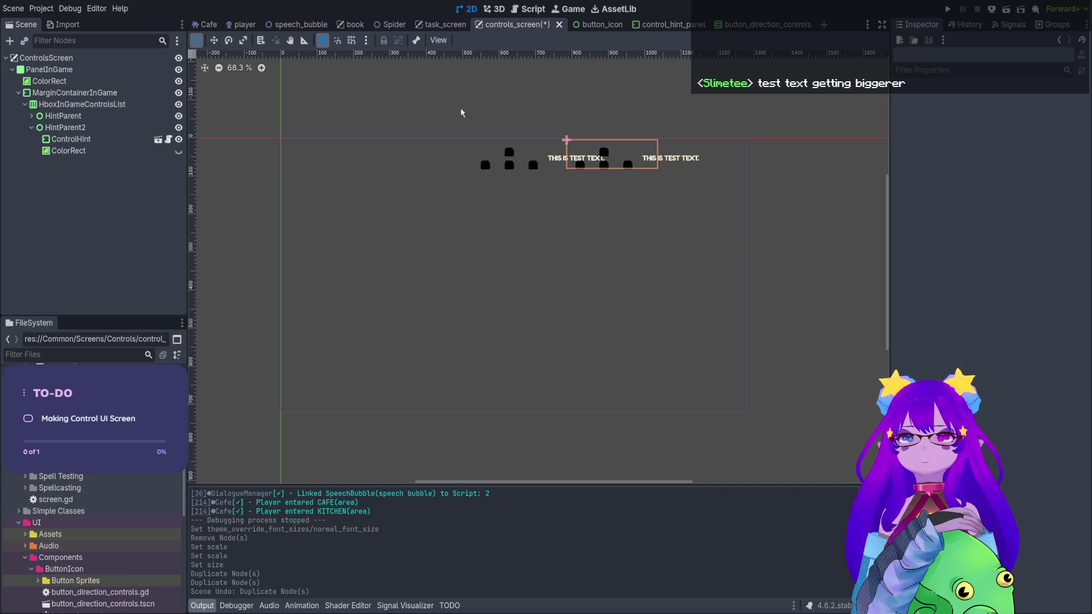
Step: Reset HintParent2's Custom Minimum Size to zero and save the scene
{"action": "left_click", "coordinate": [46, 140]}
{"action": "scroll", "coordinate": [668, 162], "scroll_direction": "up", "scroll_amount": 2}
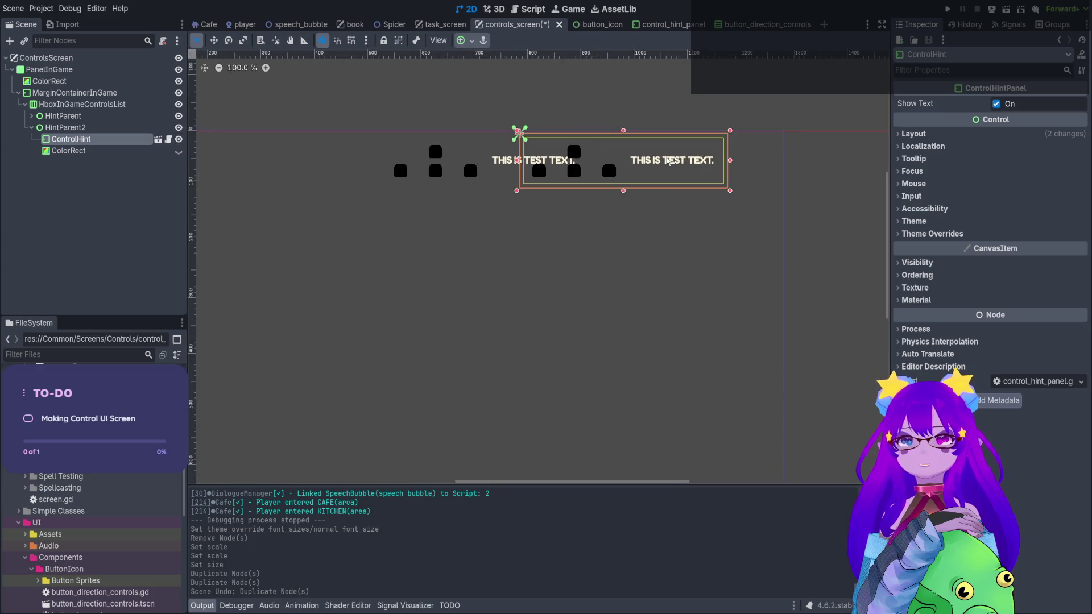
{"action": "scroll", "coordinate": [668, 161], "scroll_direction": "up", "scroll_amount": 2}
{"action": "left_click", "coordinate": [95, 131]}
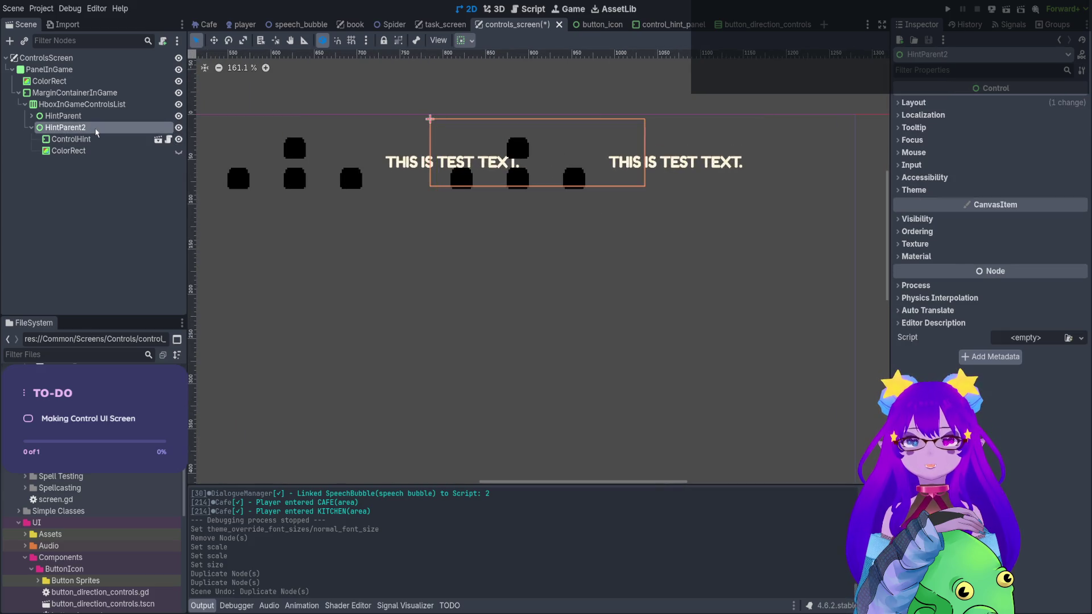
{"action": "left_click", "coordinate": [967, 103]}
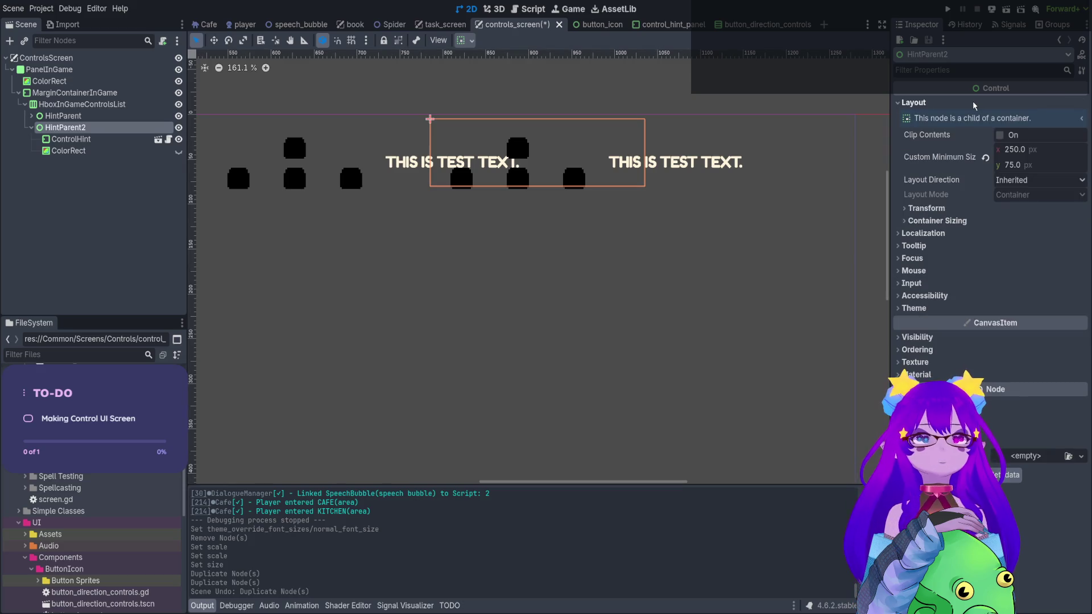
{"action": "left_click", "coordinate": [985, 158]}
{"action": "key", "text": "ctrl+s"}
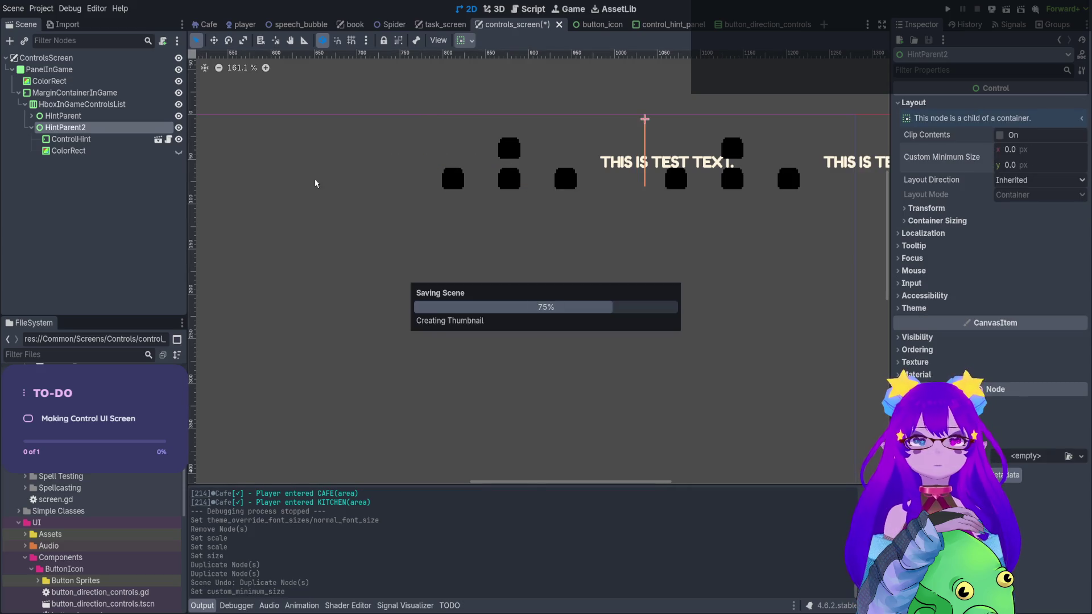
Step: Delete the original HintParent and give HintParent2 a 520 by 130 minimum size
{"action": "left_click", "coordinate": [63, 115]}
{"action": "key", "text": "Delete"}
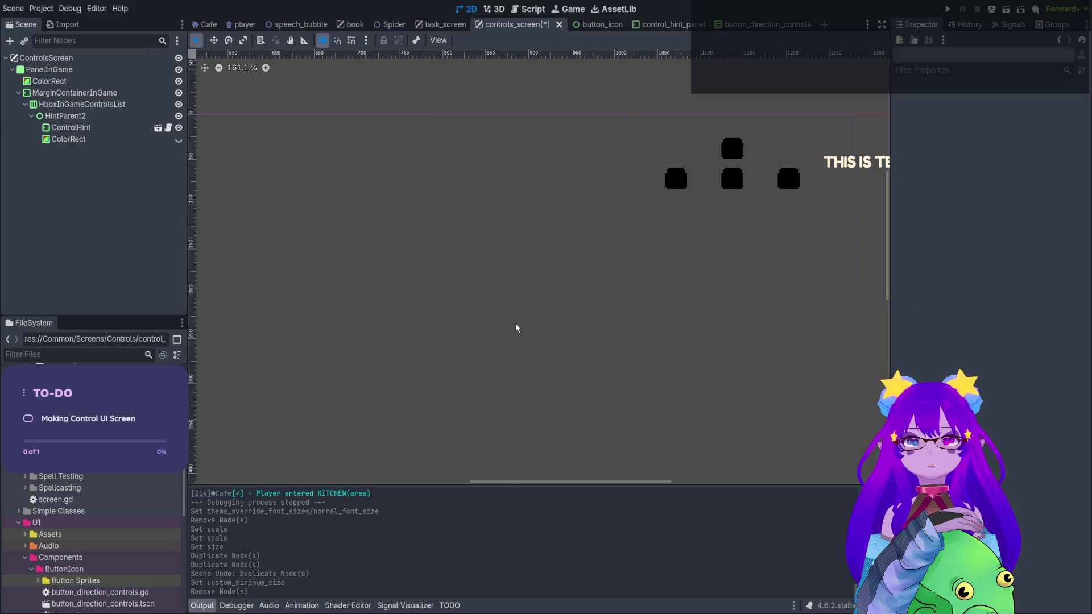
{"action": "left_click", "coordinate": [113, 129]}
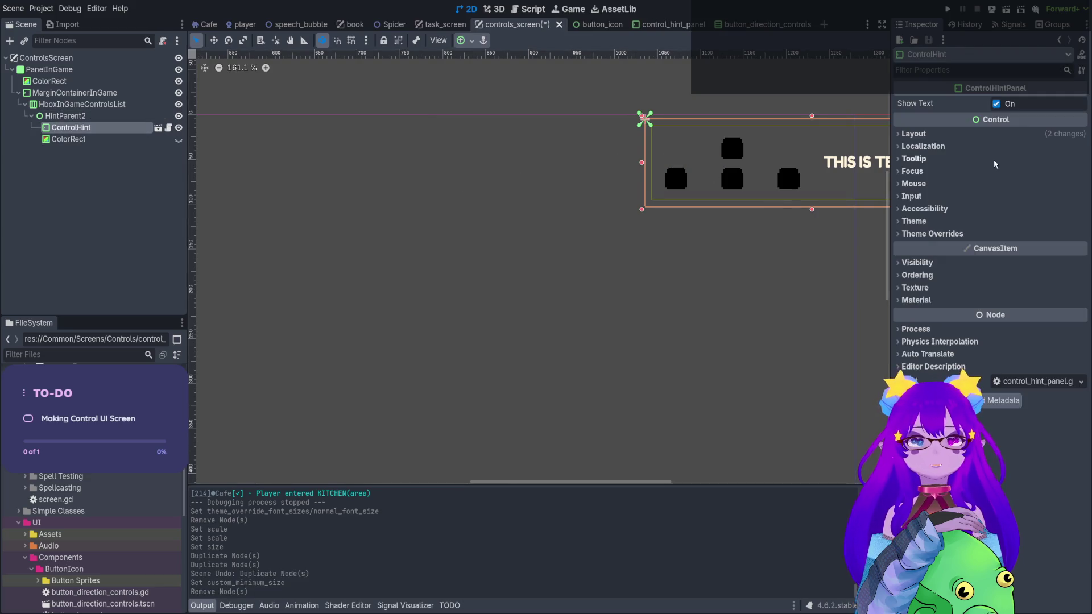
{"action": "left_click", "coordinate": [913, 133]}
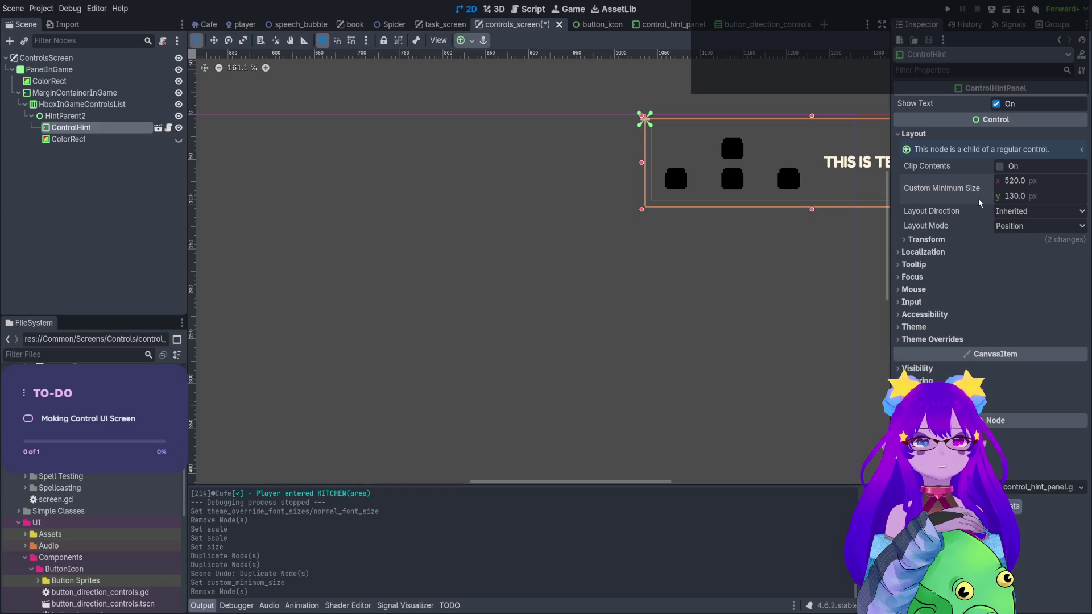
{"action": "left_click", "coordinate": [65, 116]}
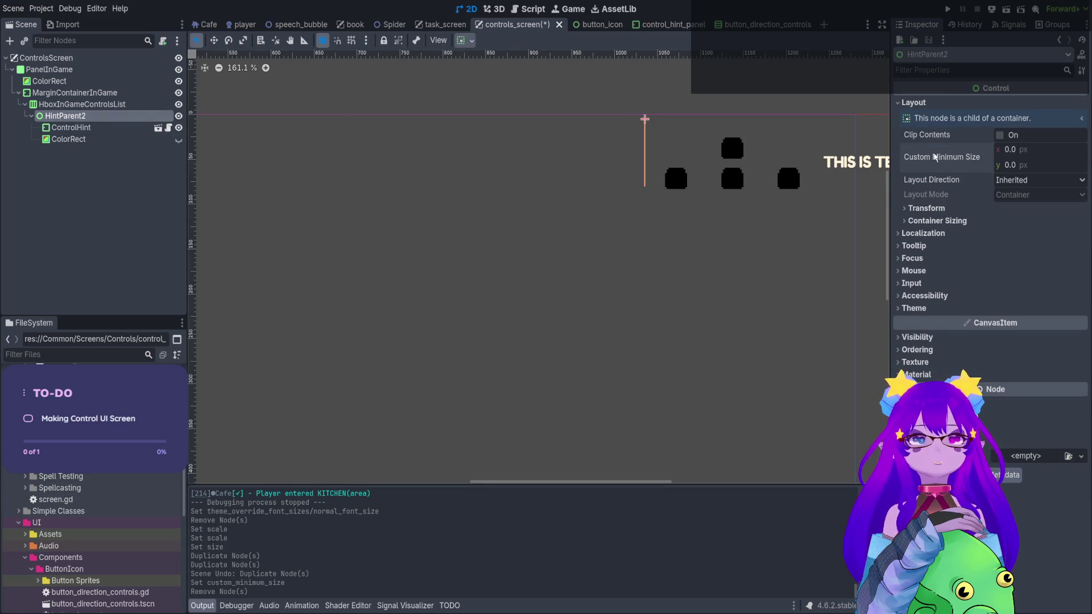
{"action": "key", "text": "ctrl+v"}
Step: Set HintParent2's custom minimum width to 375 after trying 300 and 350
{"action": "key", "text": "ctrl+0"}
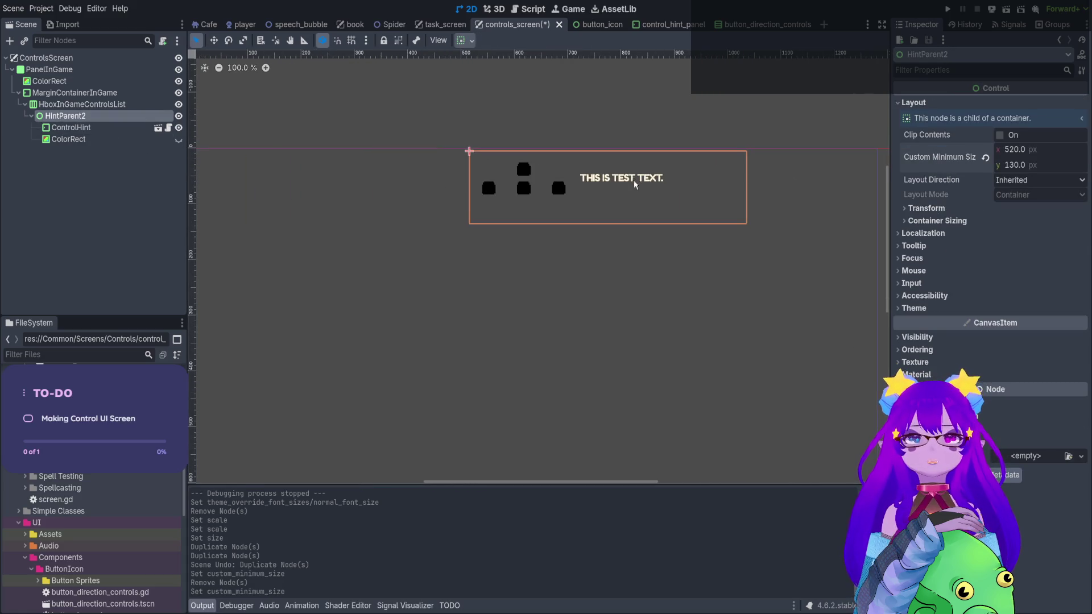
{"action": "left_click", "coordinate": [1009, 149]}
{"action": "type", "text": "300"}
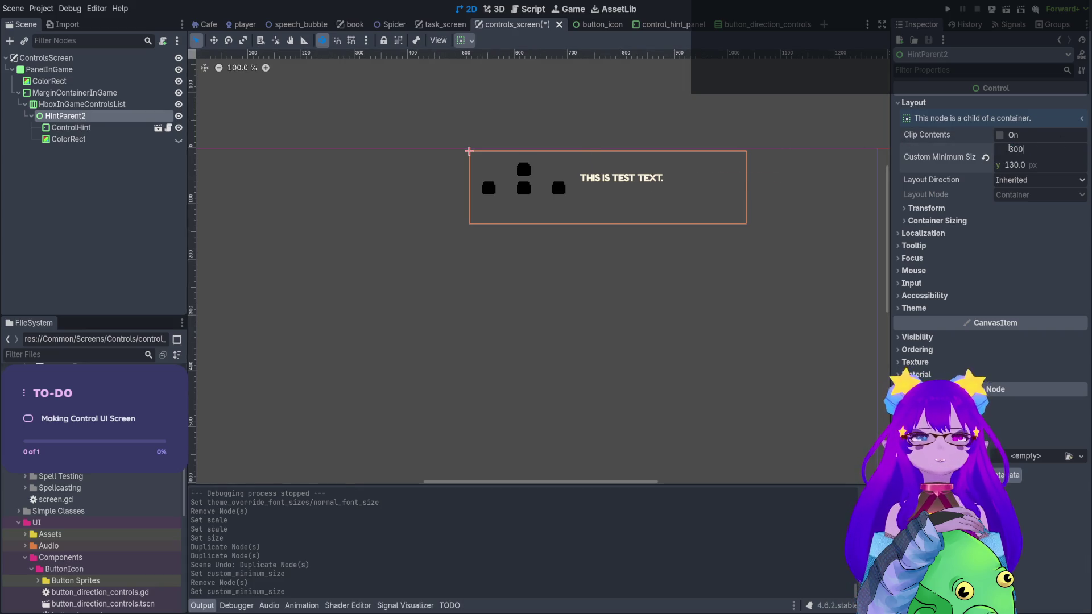
{"action": "key", "text": "Return"}
{"action": "left_click", "coordinate": [1008, 149]}
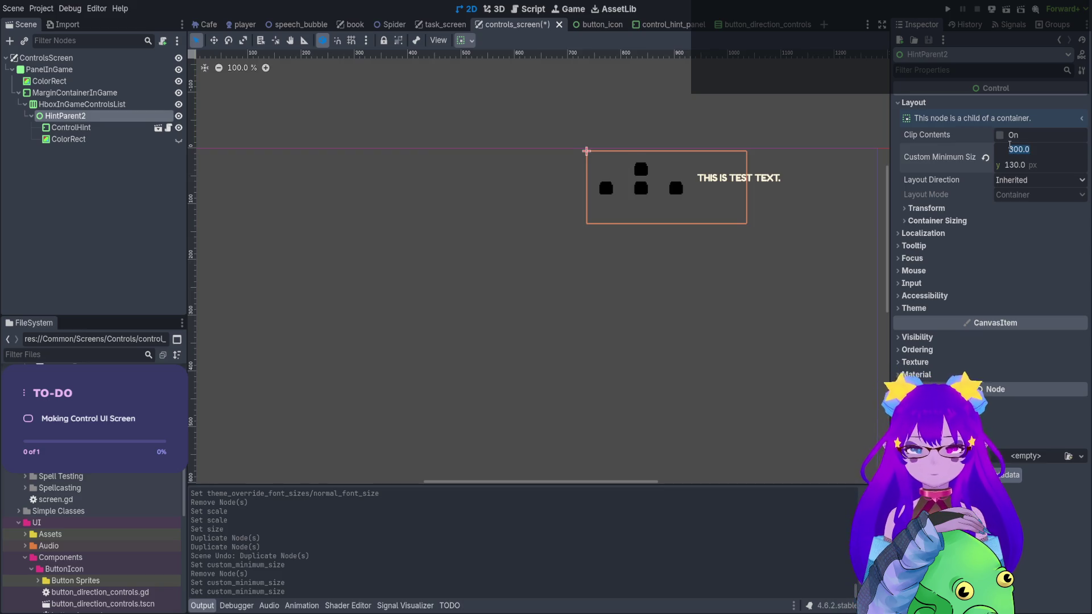
{"action": "type", "text": "350"}
{"action": "key", "text": "Return"}
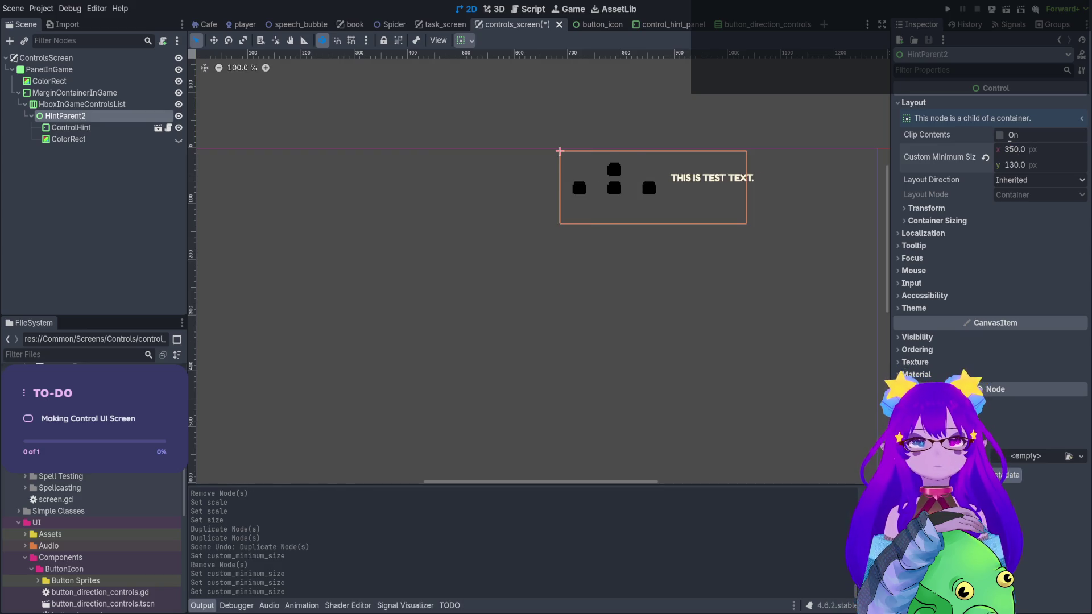
{"action": "left_click", "coordinate": [1009, 146]}
{"action": "type", "text": "3"}
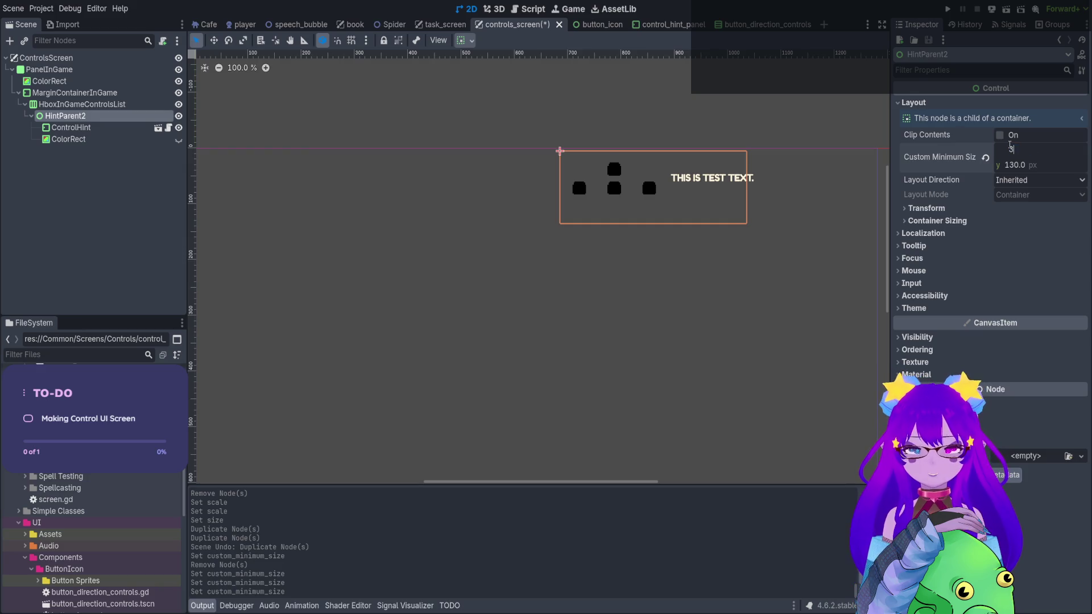
{"action": "type", "text": "75"}
{"action": "key", "text": "Return"}
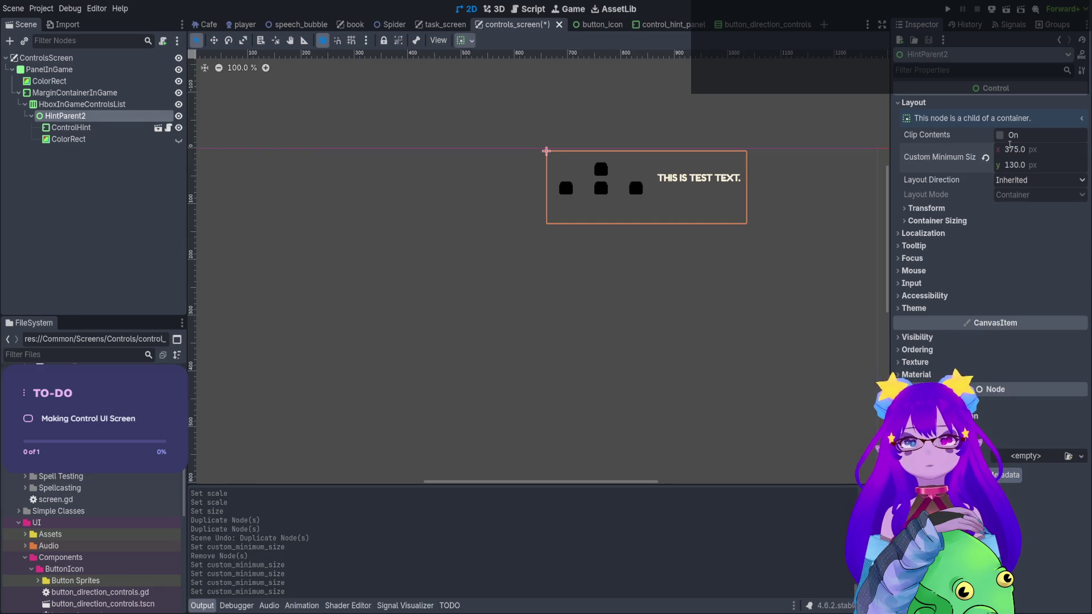
Step: Set HintParent2's custom minimum height to 100 and save the scene
{"action": "left_click", "coordinate": [1017, 165]}
{"action": "type", "text": "1"}
{"action": "key", "text": "Return"}
{"action": "left_click", "coordinate": [1016, 169]}
{"action": "type", "text": "100"}
{"action": "key", "text": "Return"}
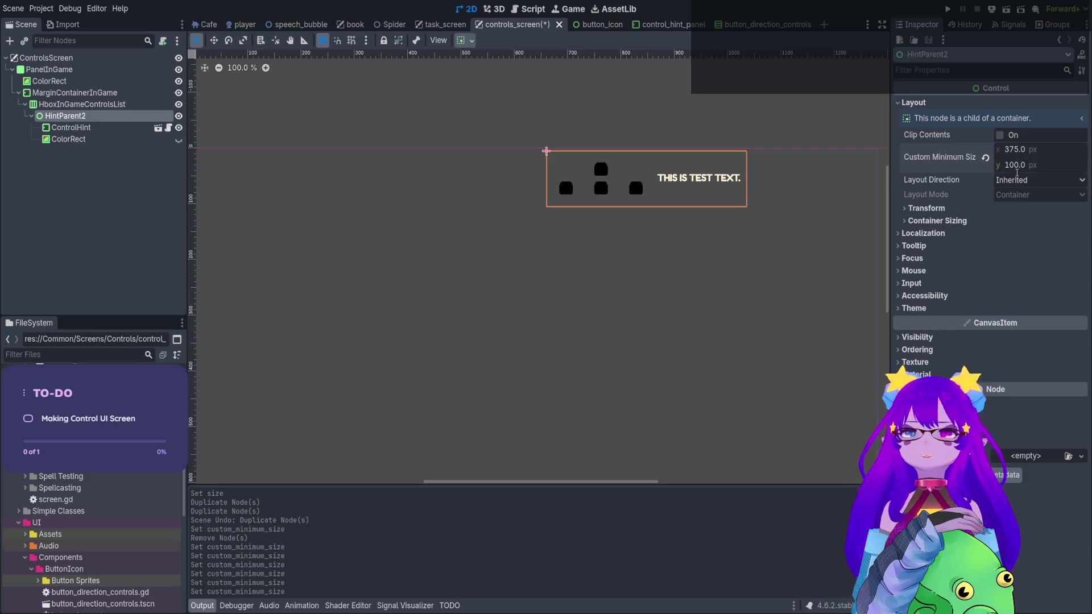
{"action": "key", "text": "ctrl+s"}
Step: Duplicate the panel into HintParent3 and HintParent4, save, and run the game to test
{"action": "key", "text": "ctrl+d"}
{"action": "key", "text": "ctrl+d"}
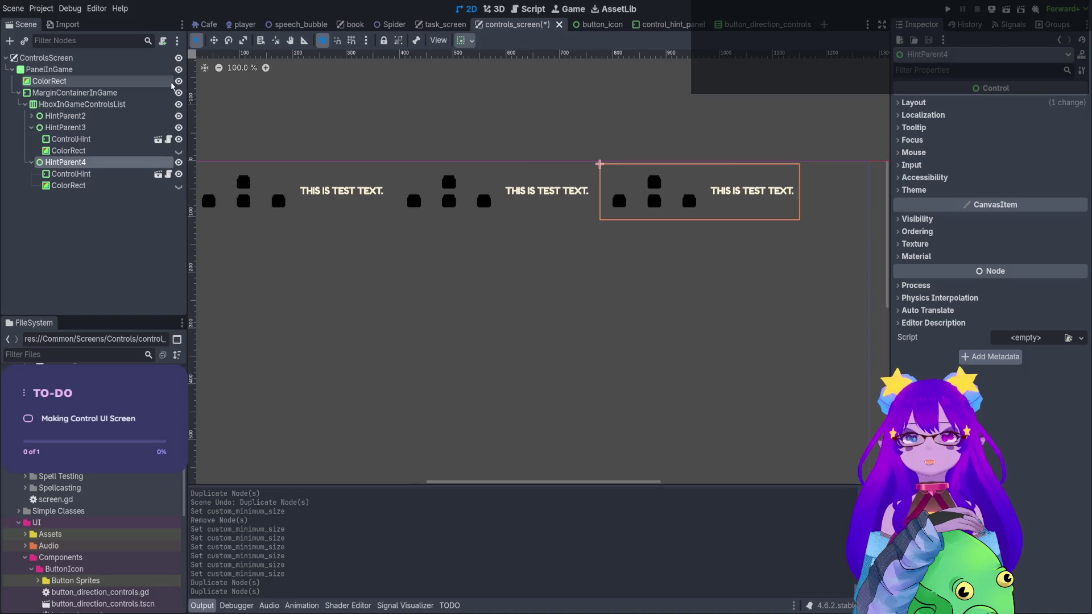
{"action": "key", "text": "ctrl+d"}
{"action": "scroll", "coordinate": [435, 160], "scroll_direction": "down", "scroll_amount": 2}
{"action": "left_click_drag", "start_coordinate": [457, 159], "coordinate": [529, 200]}
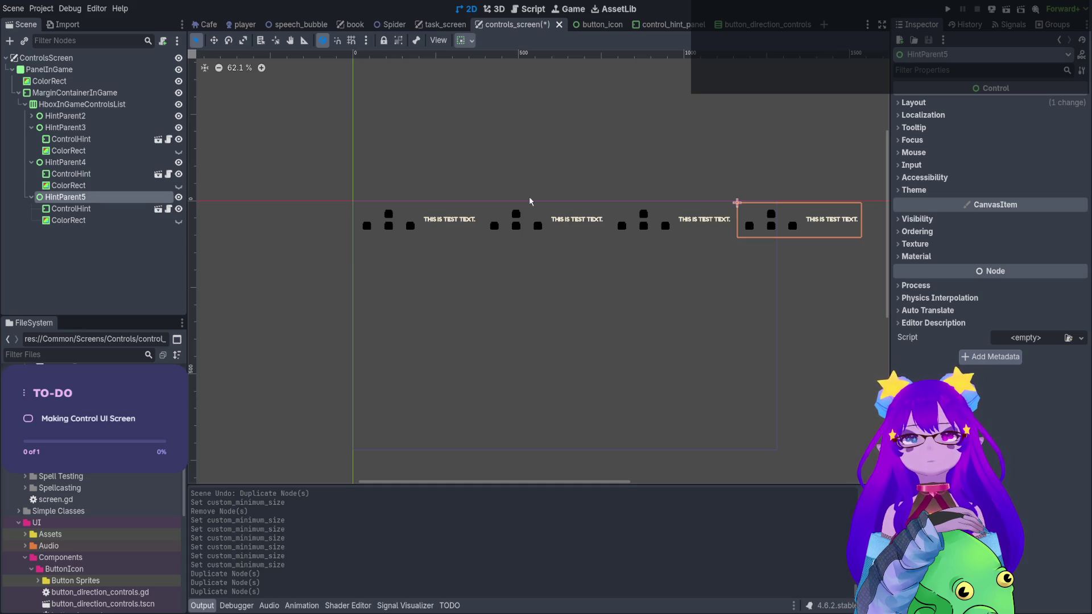
{"action": "key", "text": "ctrl+z"}
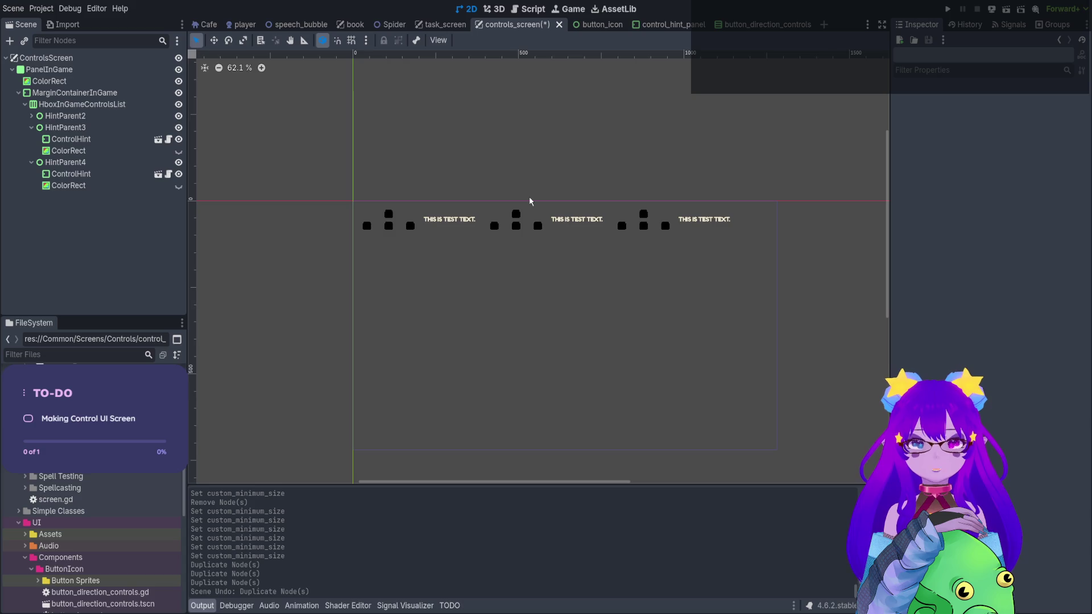
{"action": "key", "text": "ctrl+s"}
{"action": "mouse_move", "coordinate": [526, 180]}
{"action": "left_mouse_down"}
{"action": "mouse_move", "coordinate": [551, 206]}
{"action": "mouse_move", "coordinate": [513, 127]}
{"action": "left_mouse_up"}
{"action": "left_click", "coordinate": [945, 9]}
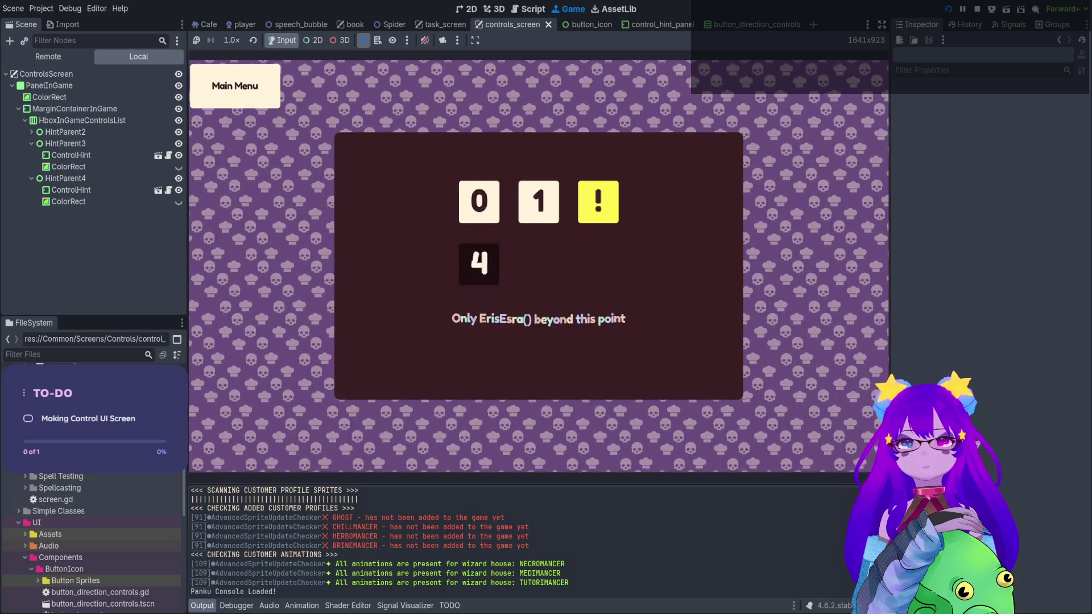
{"action": "key", "text": "d"}
{"action": "key", "text": "s"}
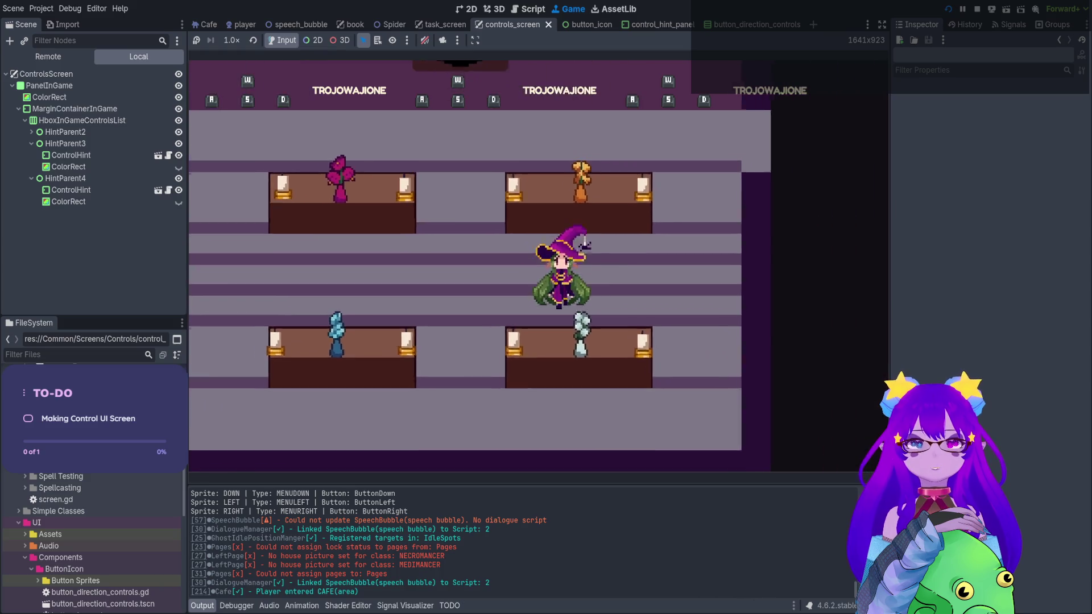
{"action": "key", "text": "d"}
{"action": "key", "text": "s"}
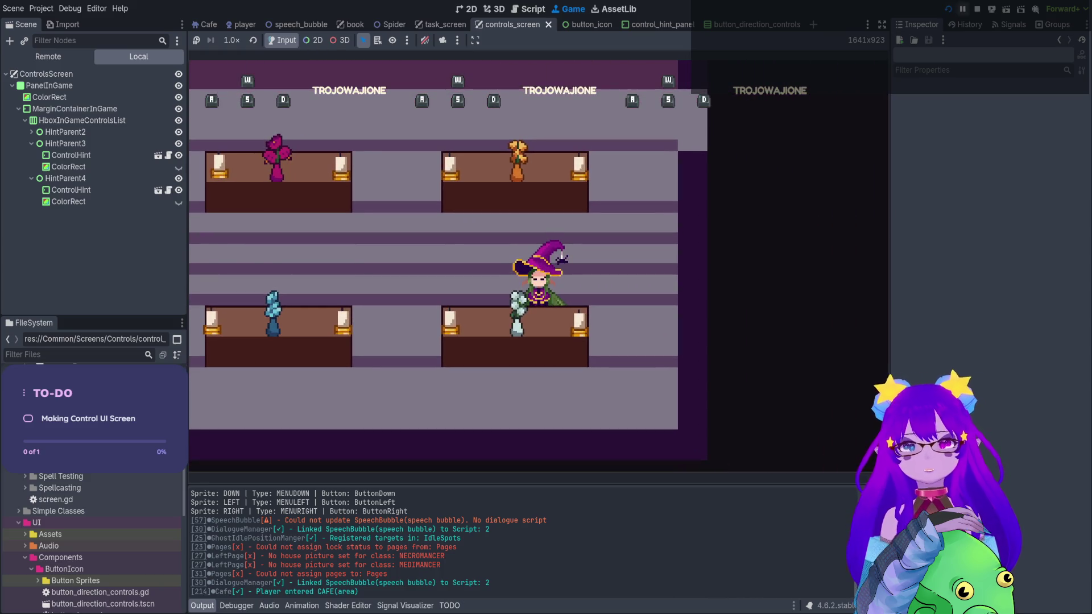
{"action": "key", "text": "F8"}
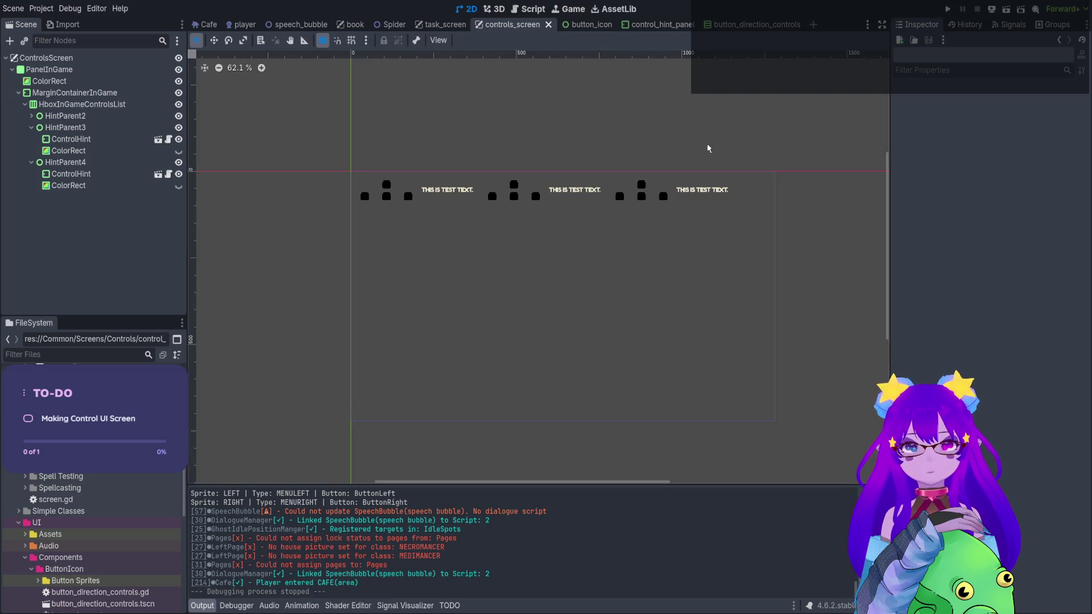
Step: Delete the HintParent3 and HintParent4 nodes, leaving only HintParent2
{"action": "double_click", "coordinate": [69, 162]}
{"action": "left_click", "coordinate": [65, 127]}
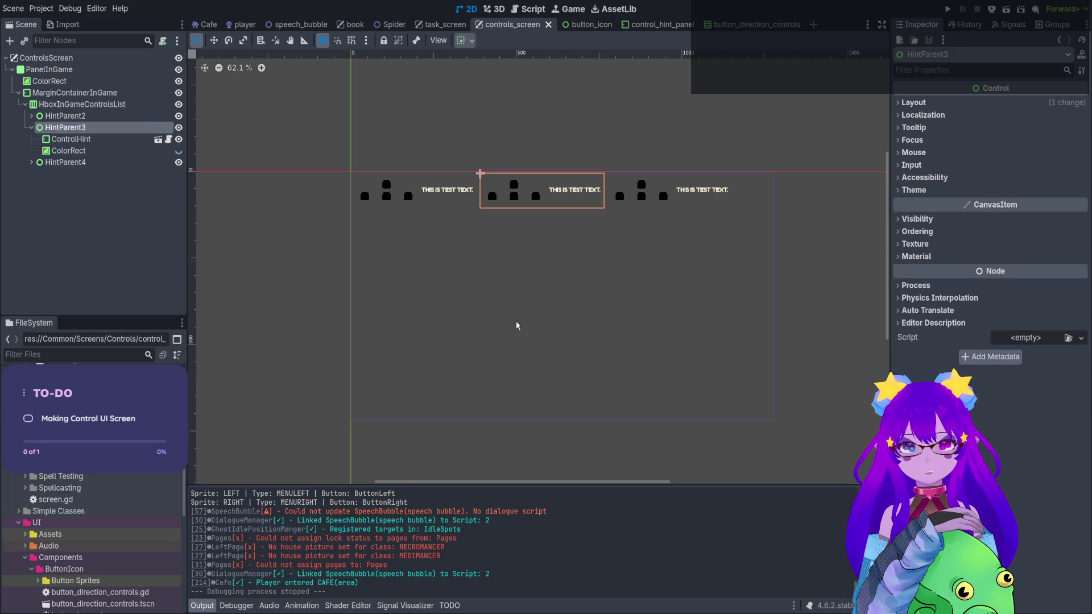
{"action": "key", "text": "Delete"}
{"action": "left_click", "coordinate": [140, 129]}
{"action": "key", "text": "Delete"}
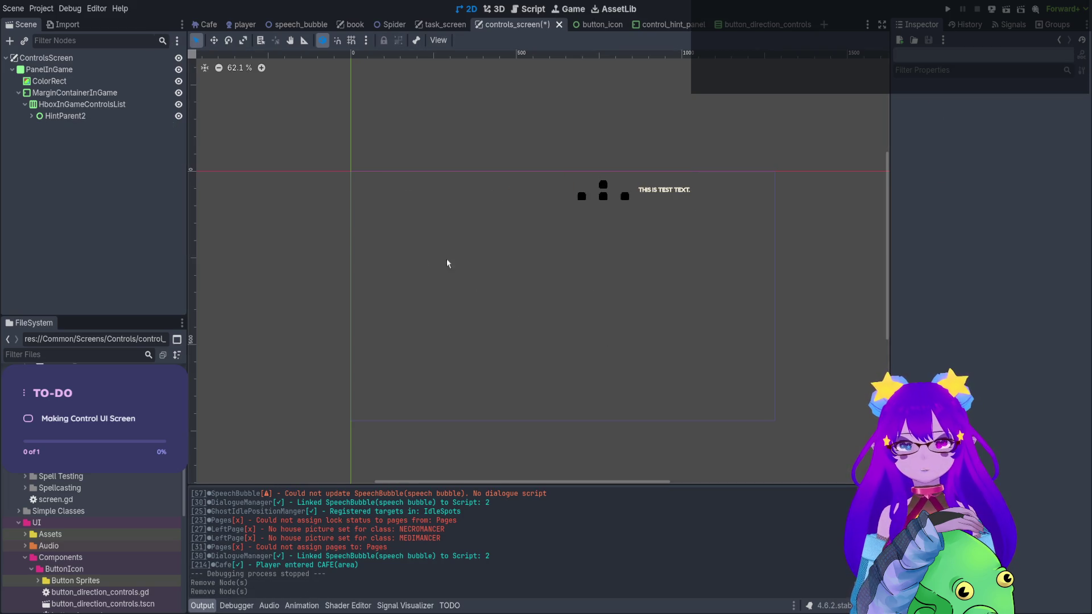
Step: Resize MarginContainerInGame to 385 by 110 and save the scene
{"action": "left_click", "coordinate": [80, 104]}
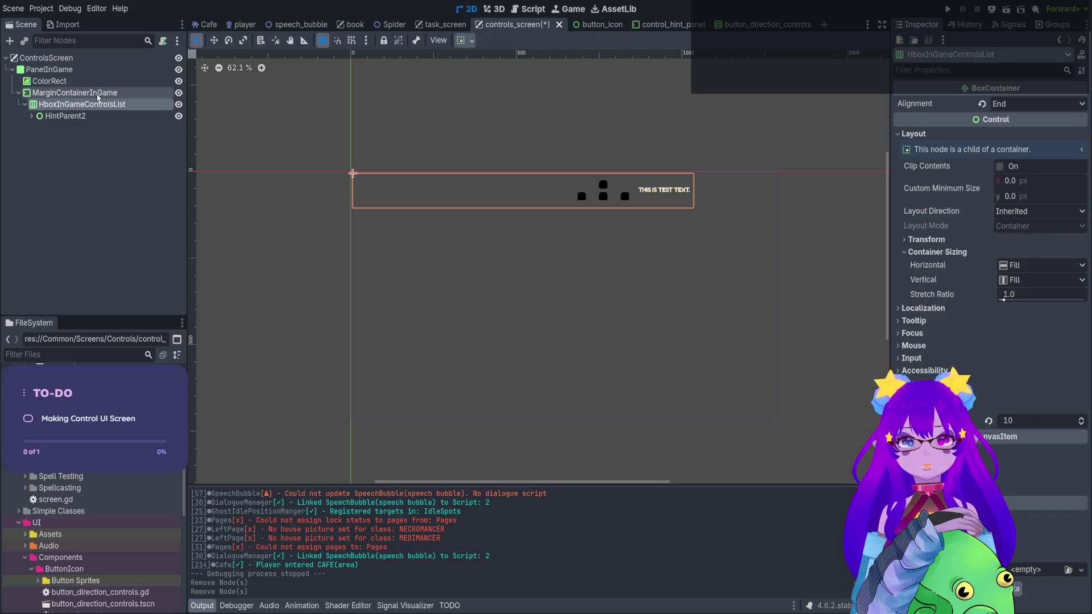
{"action": "left_click", "coordinate": [98, 95]}
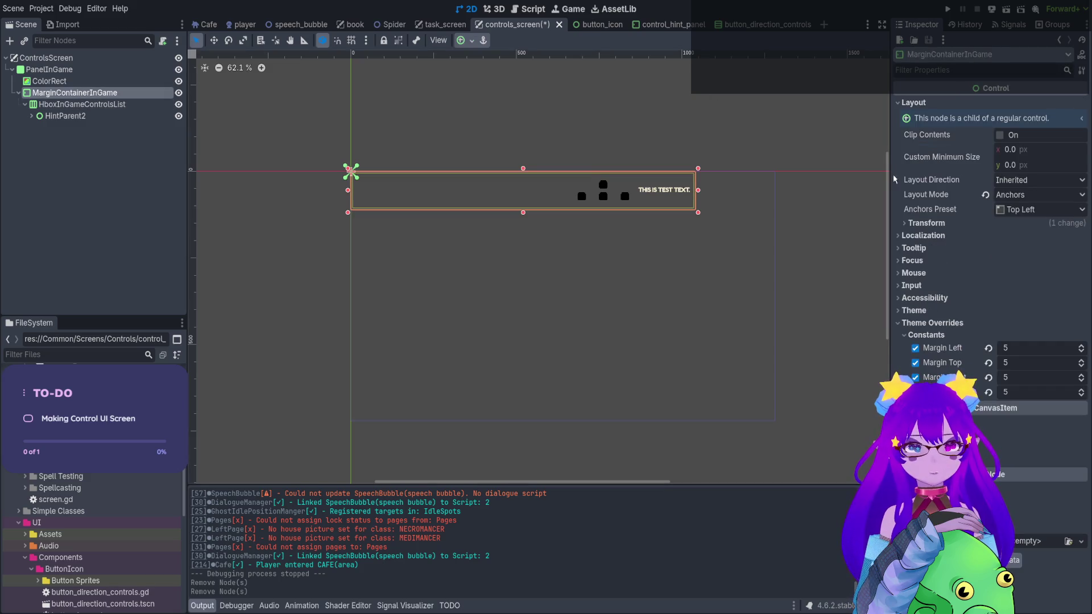
{"action": "left_click", "coordinate": [926, 223]}
{"action": "left_click", "coordinate": [986, 244]}
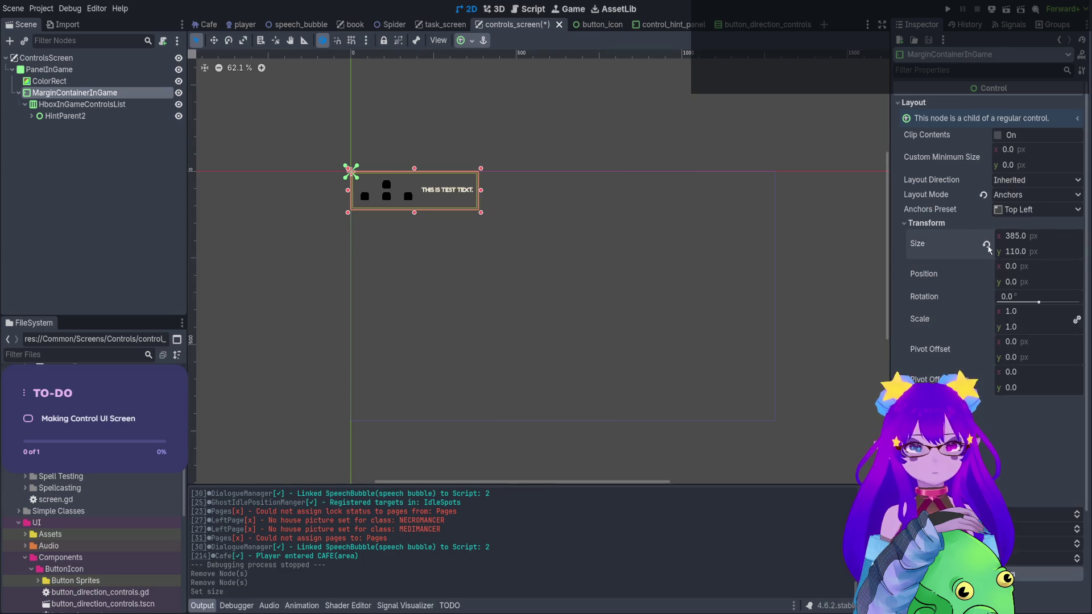
{"action": "key", "text": "ctrl+s"}
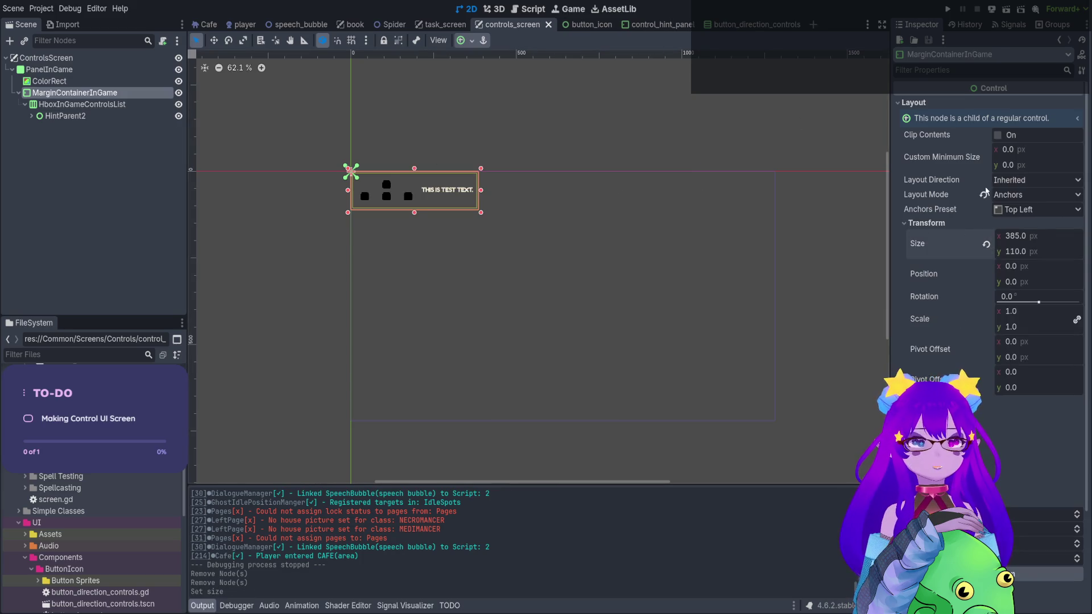
{"action": "left_click", "coordinate": [1035, 275]}
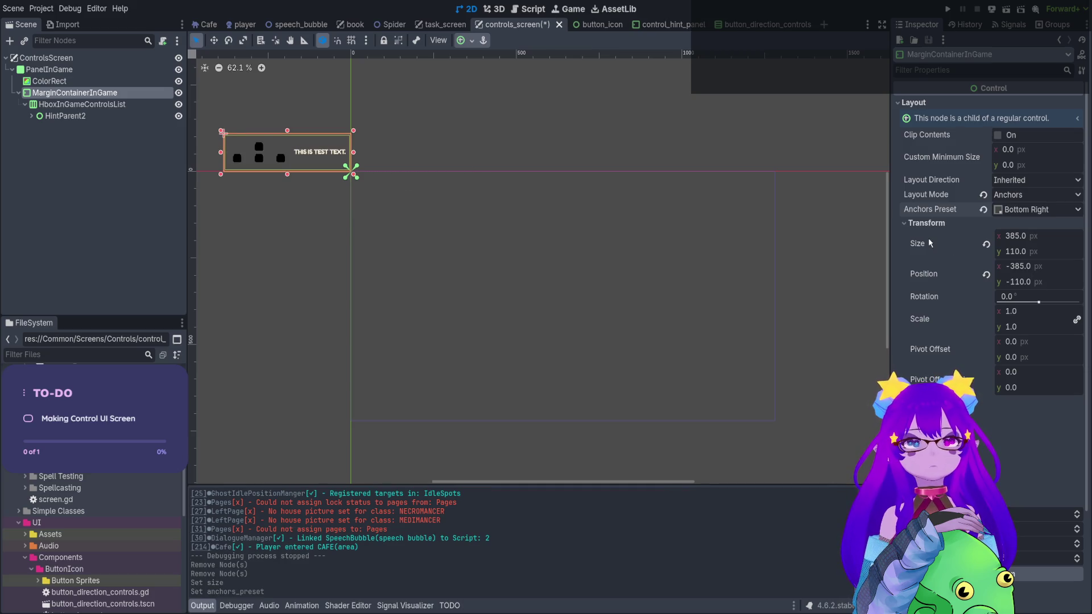
{"action": "key", "text": "ctrl+z"}
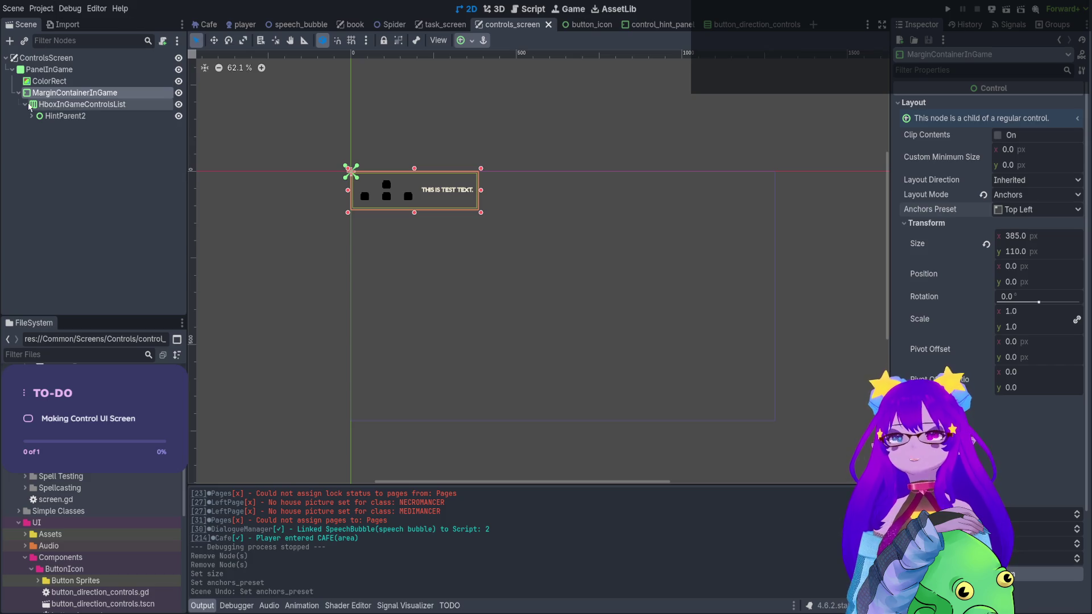
Step: Anchor PanelInGame and MarginContainerInGame to Bottom Right and save the scene
{"action": "left_click", "coordinate": [33, 105]}
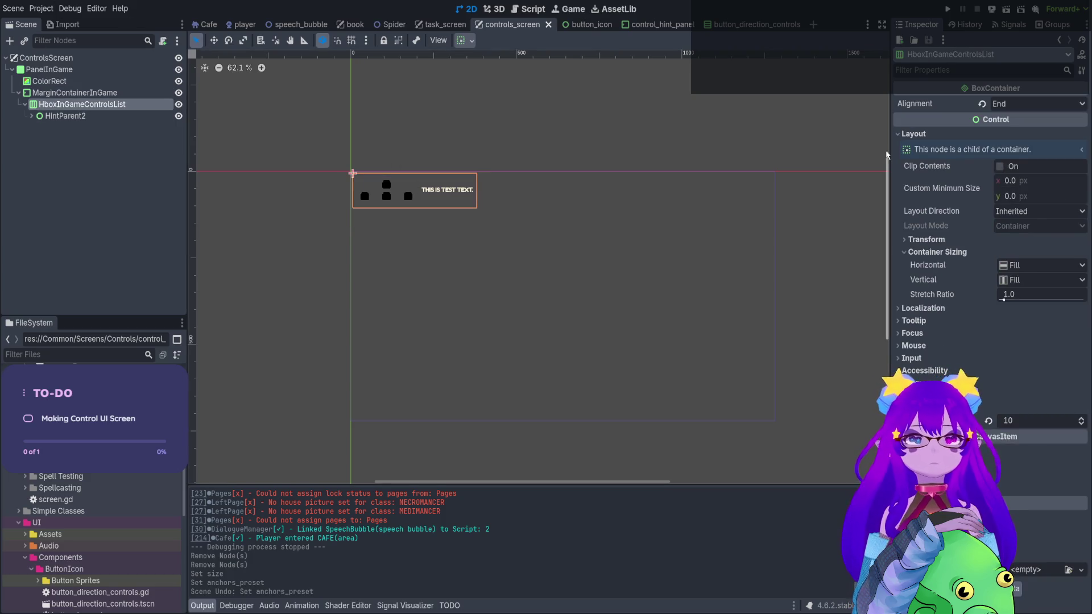
{"action": "left_click", "coordinate": [55, 71]}
{"action": "left_click", "coordinate": [54, 80]}
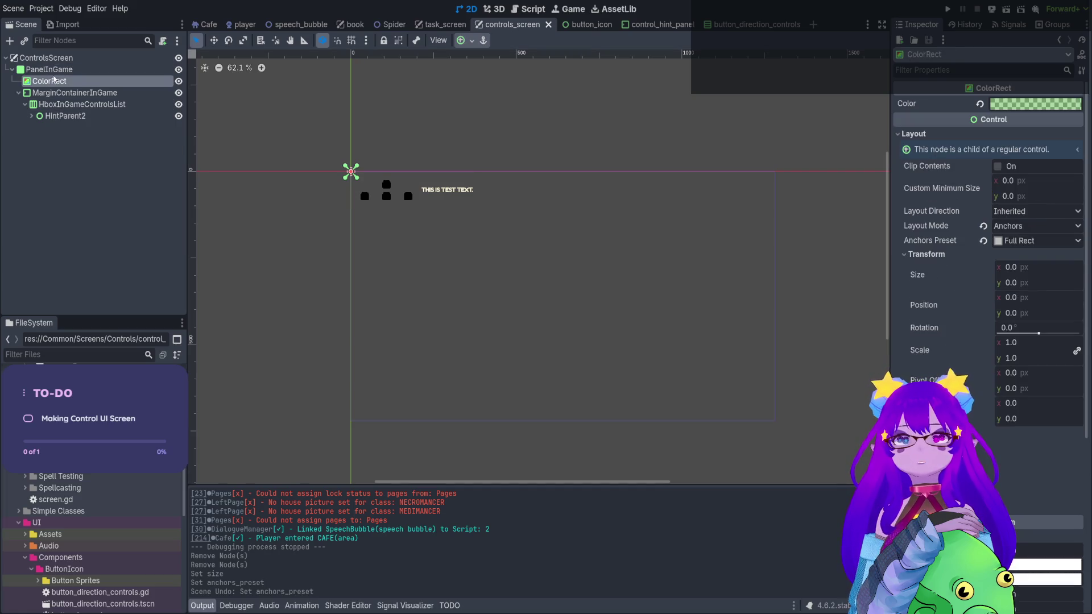
{"action": "left_click", "coordinate": [57, 70]}
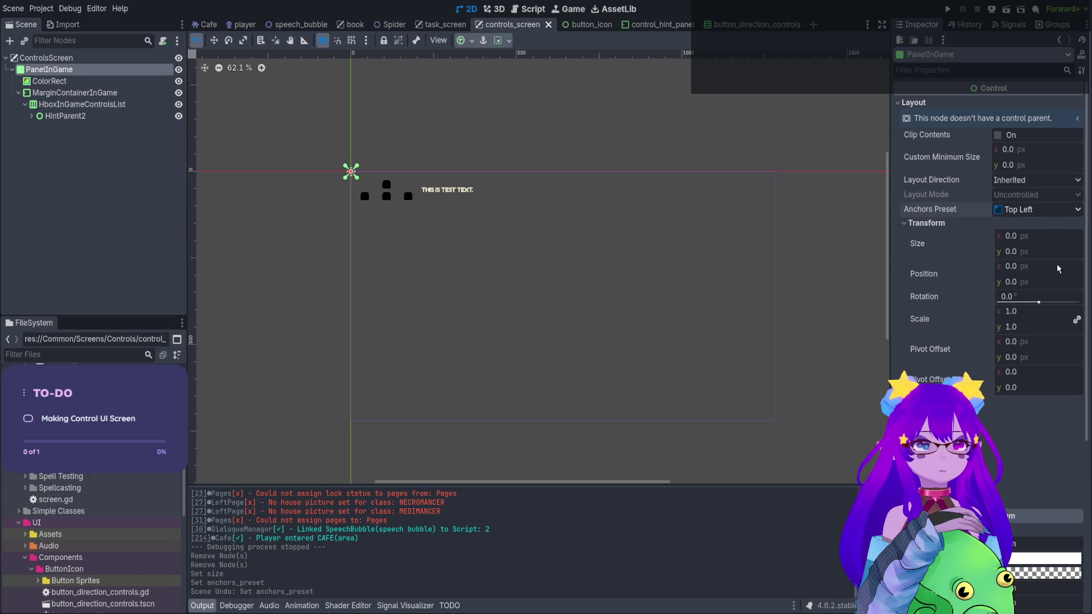
{"action": "key", "text": "ctrl+shift+z"}
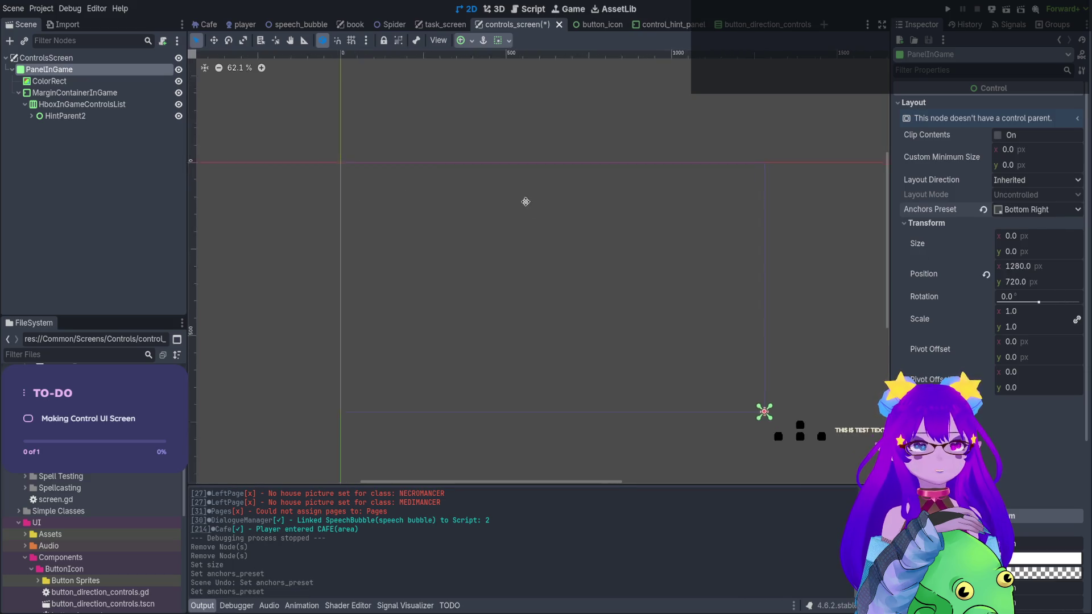
{"action": "left_click", "coordinate": [100, 97]}
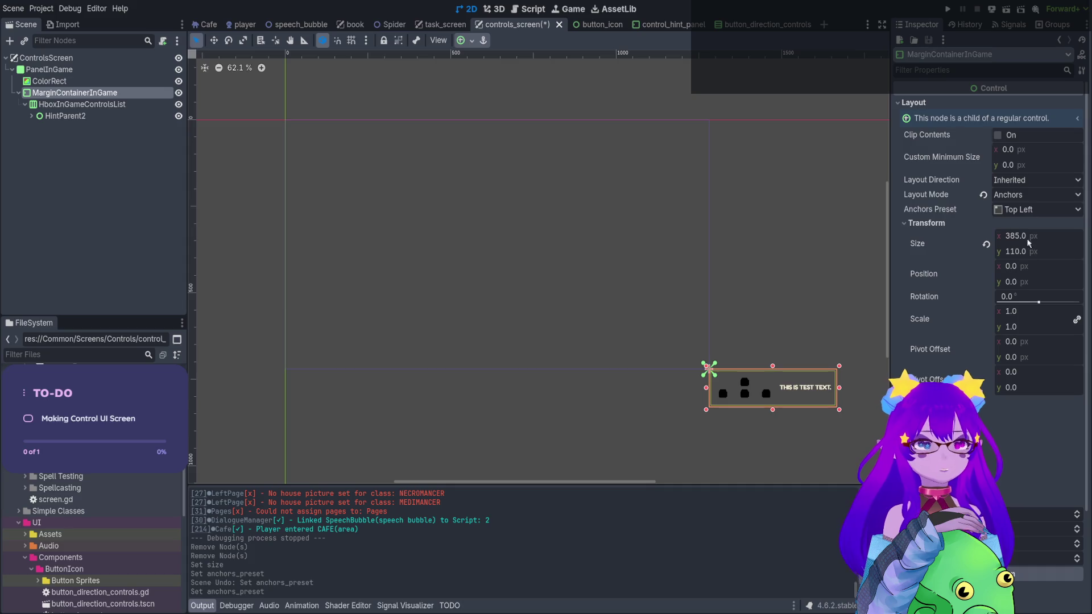
{"action": "key", "text": "ctrl+shift+z"}
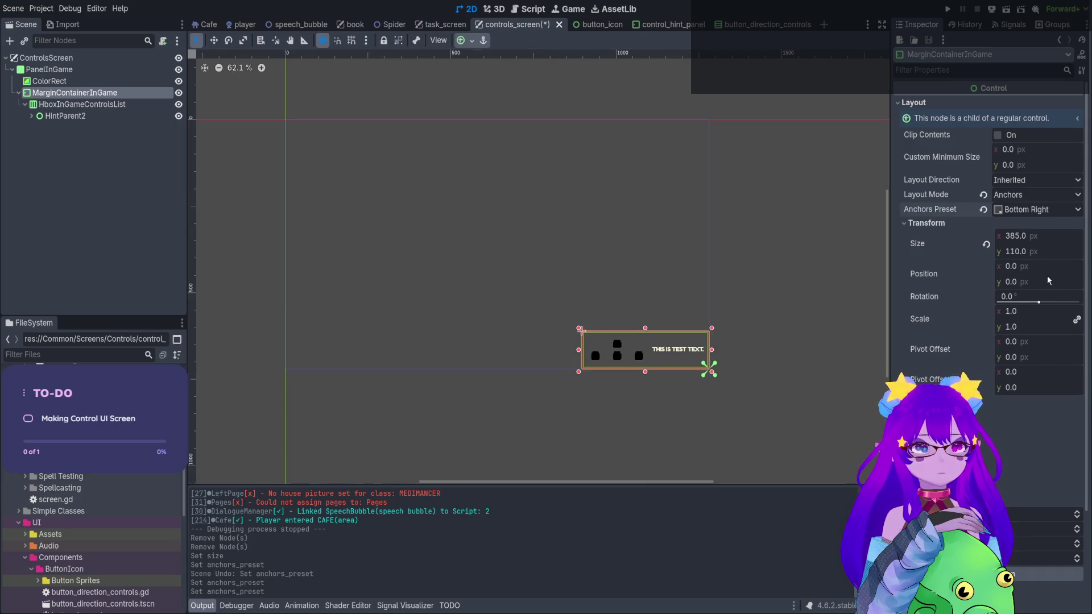
{"action": "key", "text": "ctrl+s"}
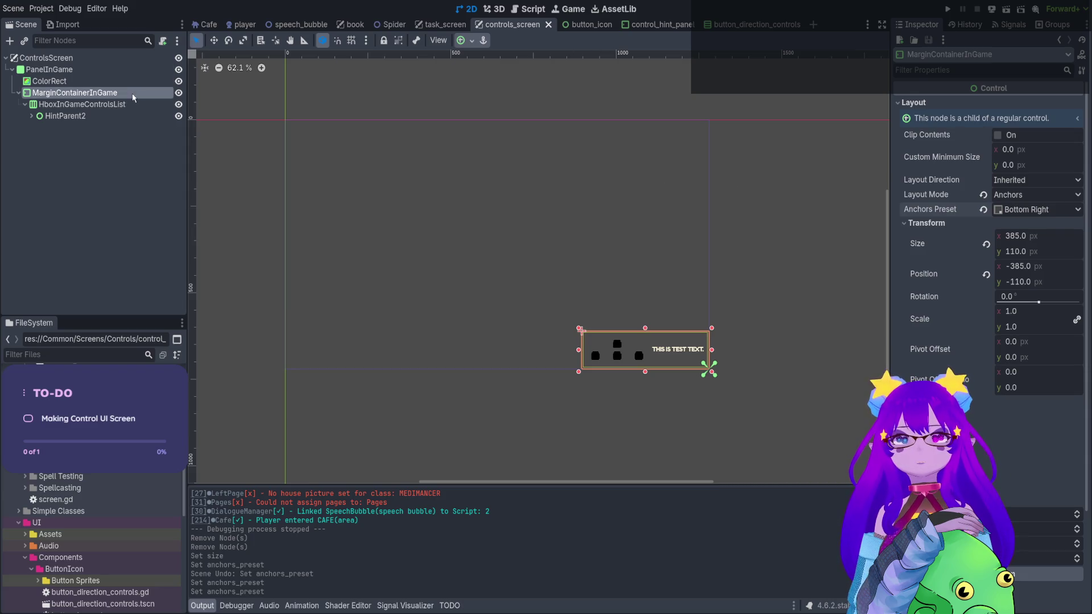
{"action": "left_click", "coordinate": [642, 24]}
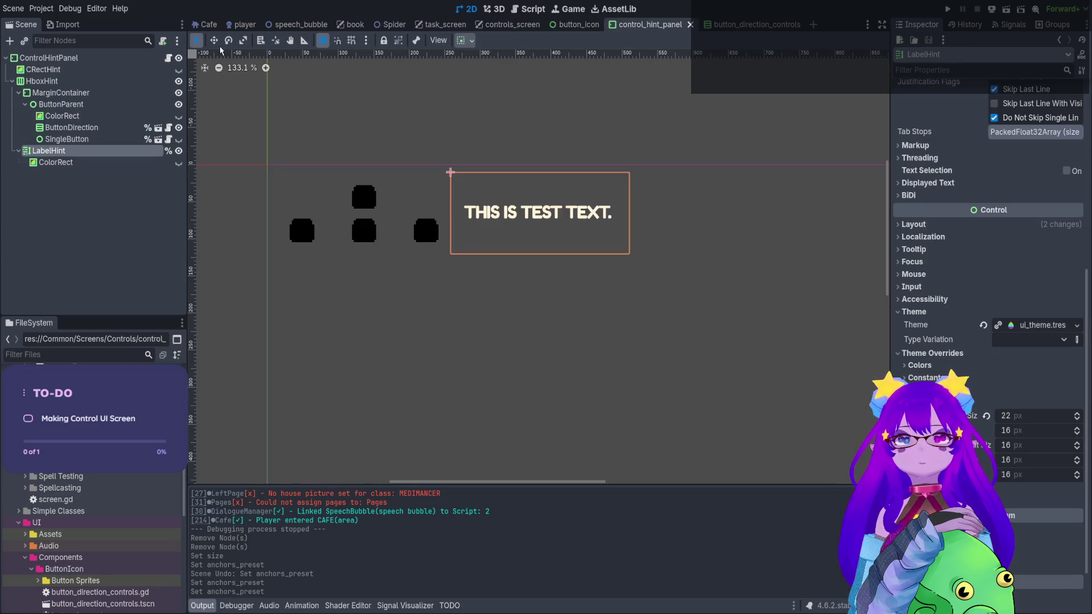
Step: On line 19 of control_hint_panel.gd, change the label to "Interact" and the mode to MODE.SINGLE
{"action": "left_click", "coordinate": [168, 58]}
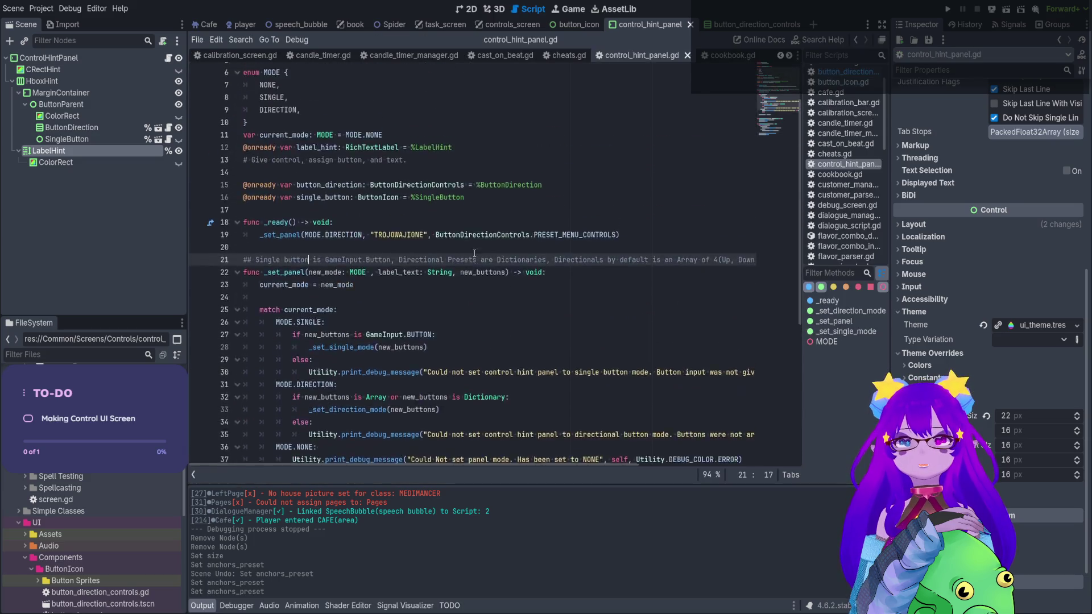
{"action": "scroll", "coordinate": [474, 253], "scroll_direction": "up", "scroll_amount": 2}
{"action": "double_click", "coordinate": [398, 297]}
{"action": "type", "text": "Interact"}
{"action": "double_click", "coordinate": [338, 296]}
{"action": "type", "text": "SINGLE"}
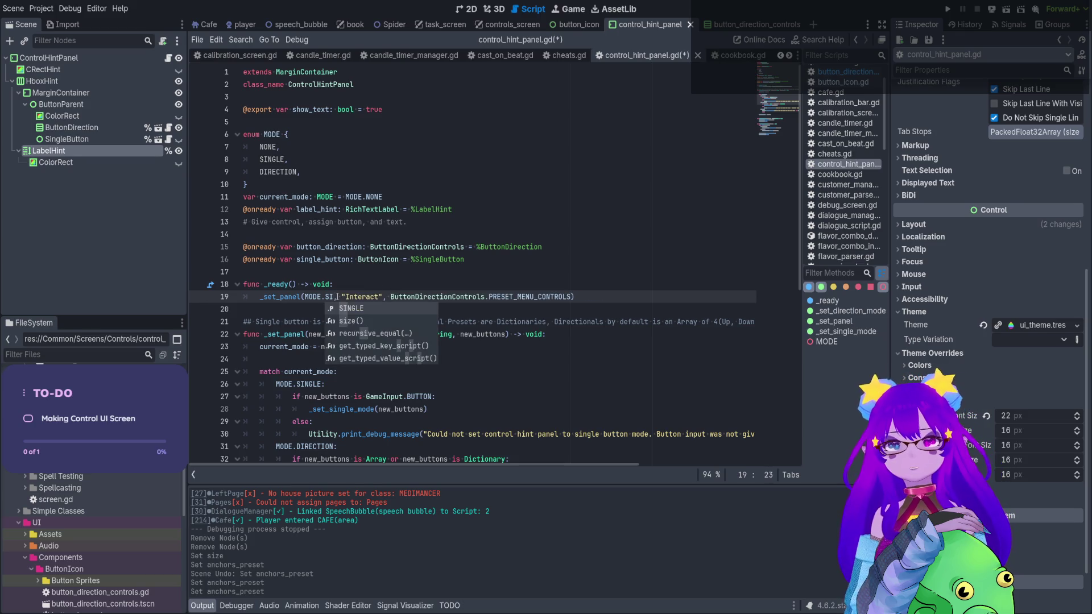
{"action": "left_click", "coordinate": [543, 288]}
Step: Replace the directional preset argument with GameInput.BUTTON.INTERACT and save the script
{"action": "left_click", "coordinate": [406, 296]}
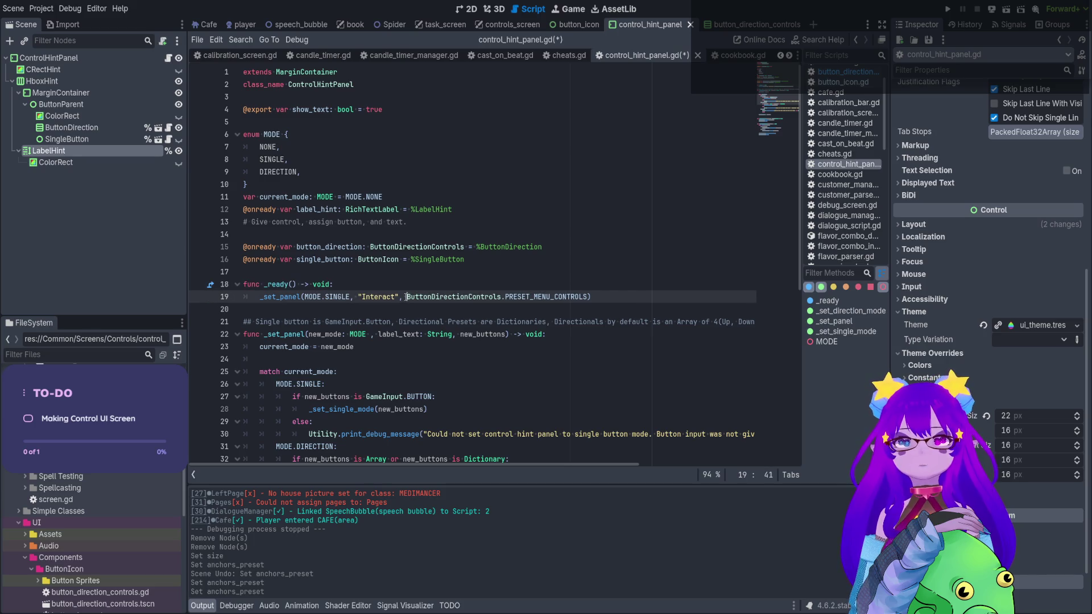
{"action": "mouse_move", "coordinate": [410, 298]}
{"action": "left_mouse_down"}
{"action": "mouse_move", "coordinate": [568, 313]}
{"action": "mouse_move", "coordinate": [587, 300]}
{"action": "left_mouse_up"}
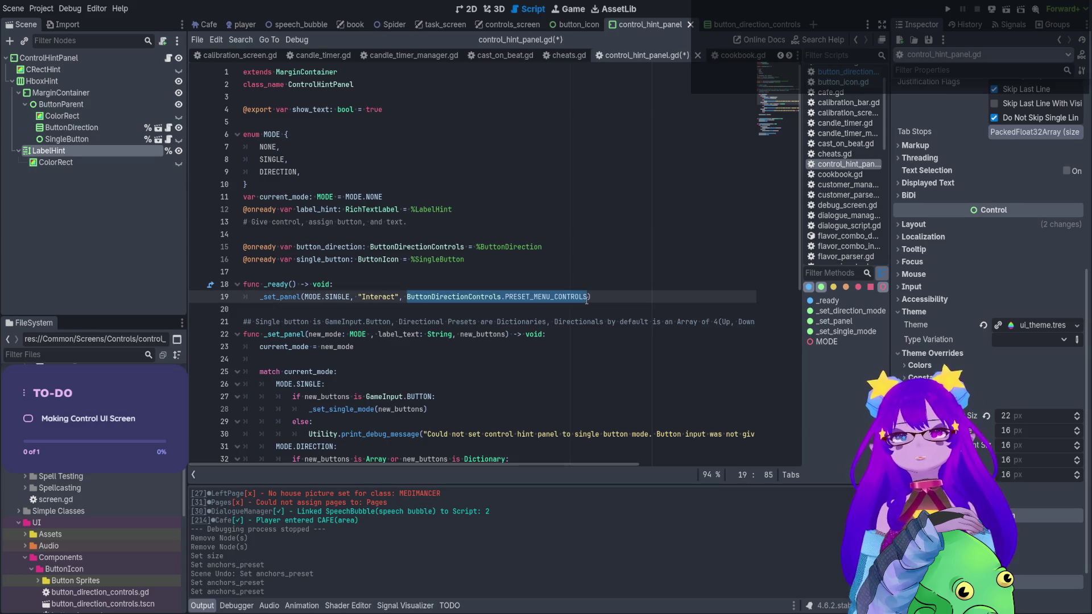
{"action": "key", "text": "BackSpace"}
{"action": "type", "text": "Game"}
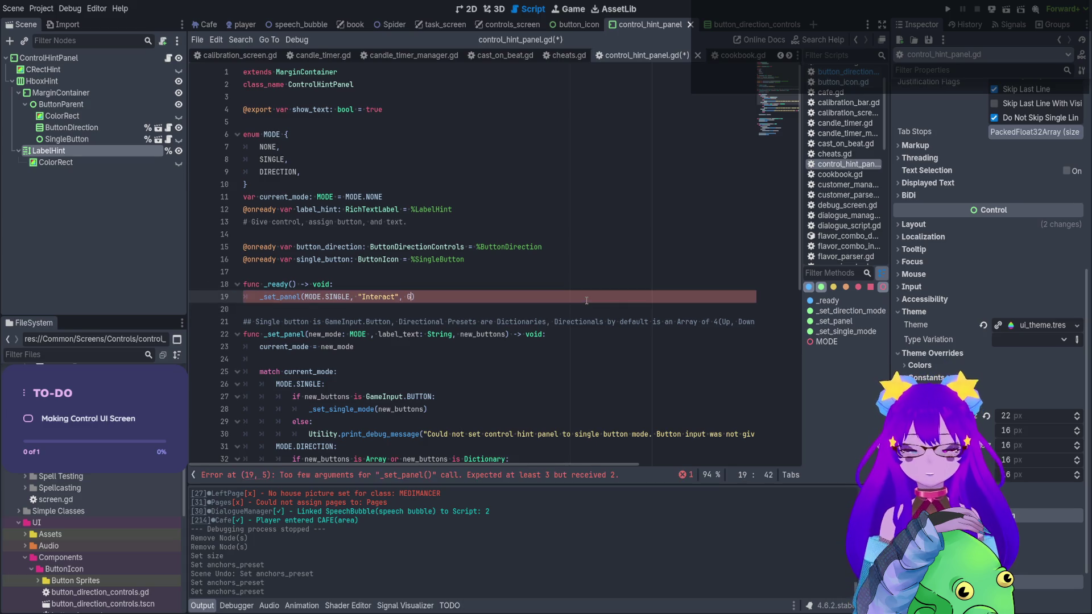
{"action": "type", "text": "Input.B"}
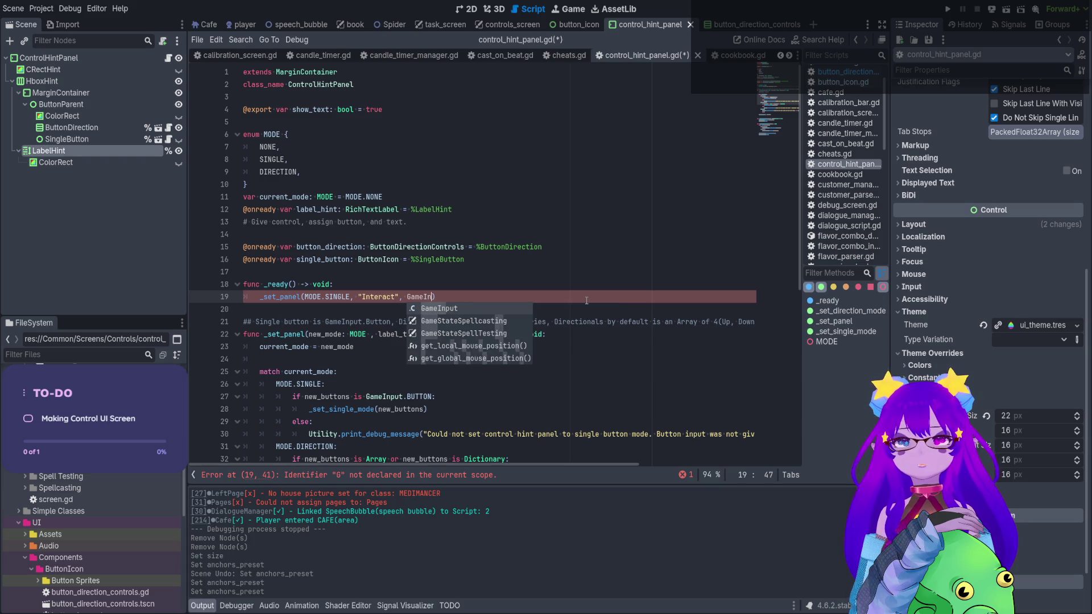
{"action": "type", "text": ".I"}
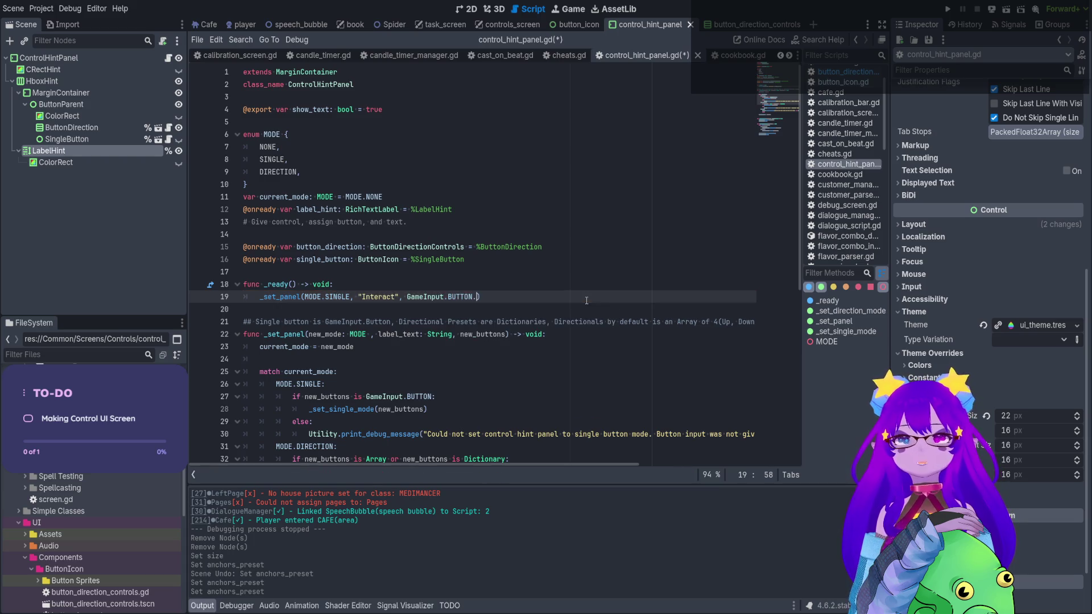
{"action": "key", "text": "Return"}
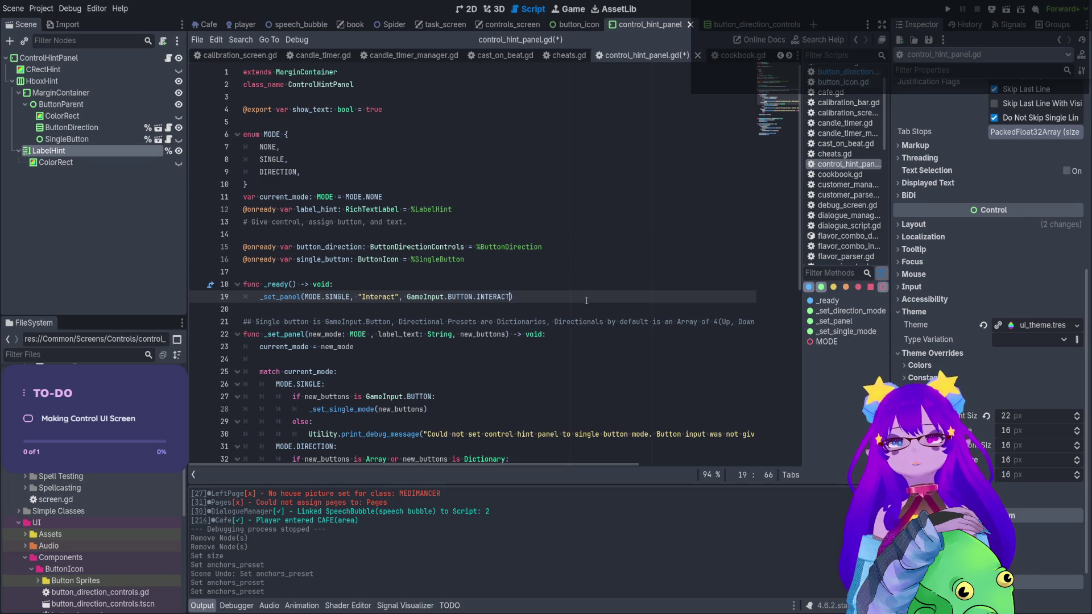
{"action": "key", "text": "End"}
{"action": "key", "text": "ctrl+s"}
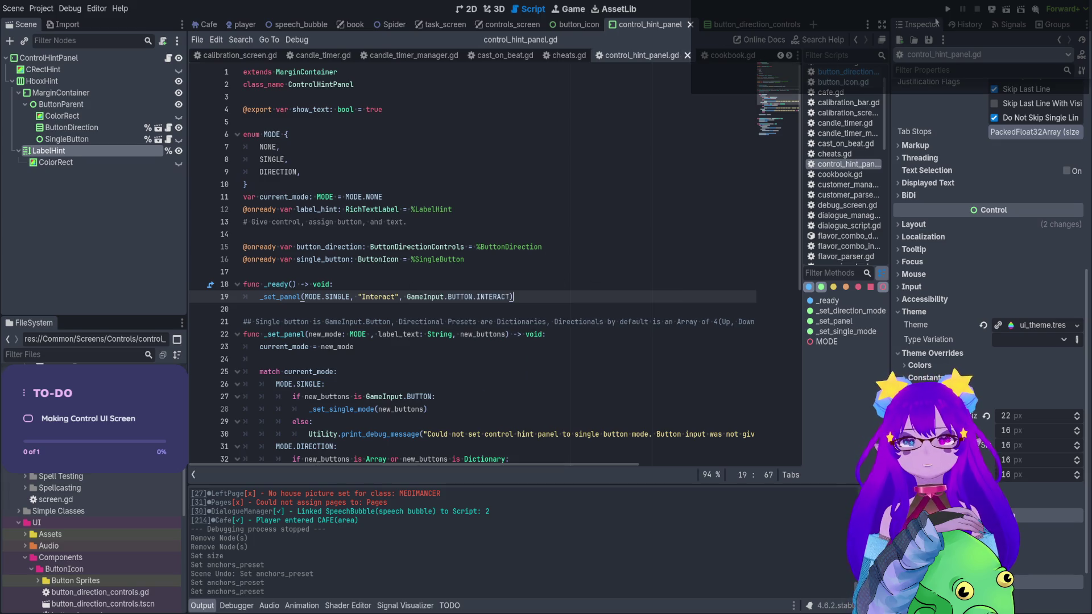
Step: Check _set_panel's expected arguments, save again, and run the game
{"action": "left_click", "coordinate": [363, 296]}
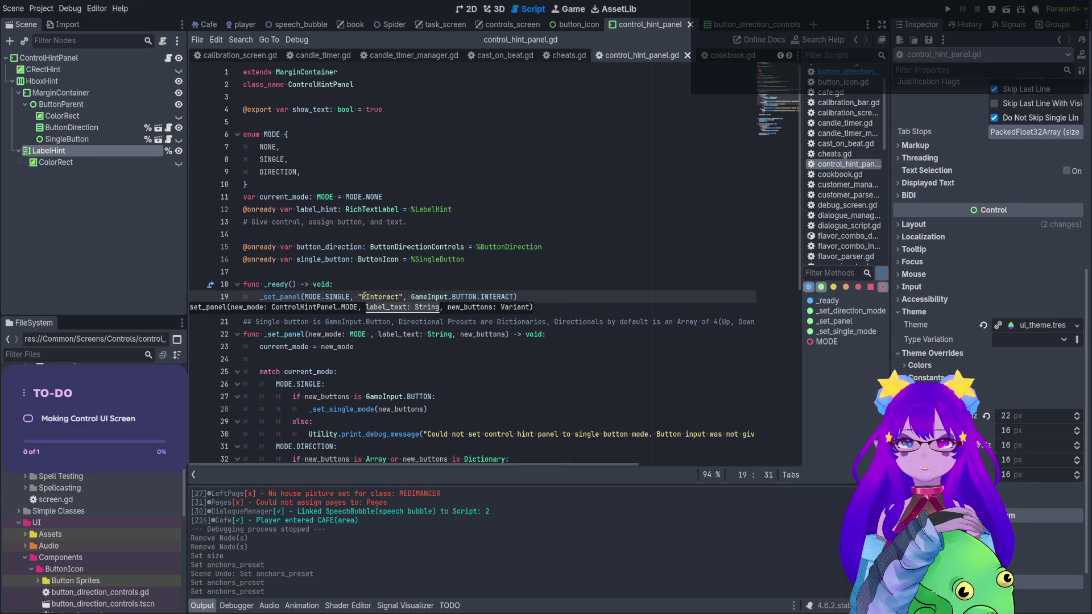
{"action": "left_click", "coordinate": [477, 297]}
{"action": "key", "text": "ctrl+s"}
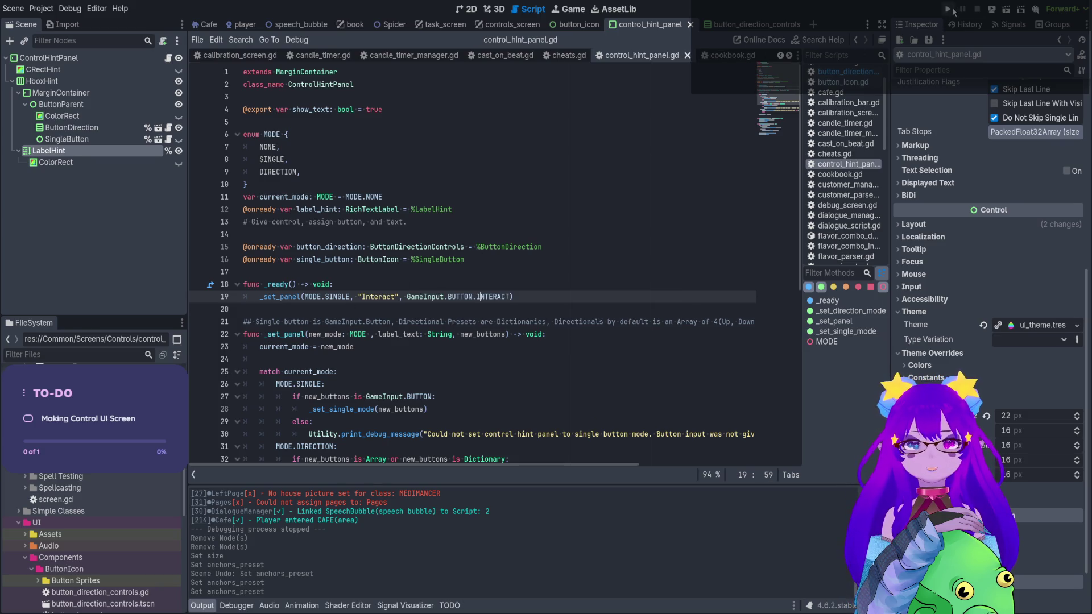
{"action": "left_click", "coordinate": [947, 9]}
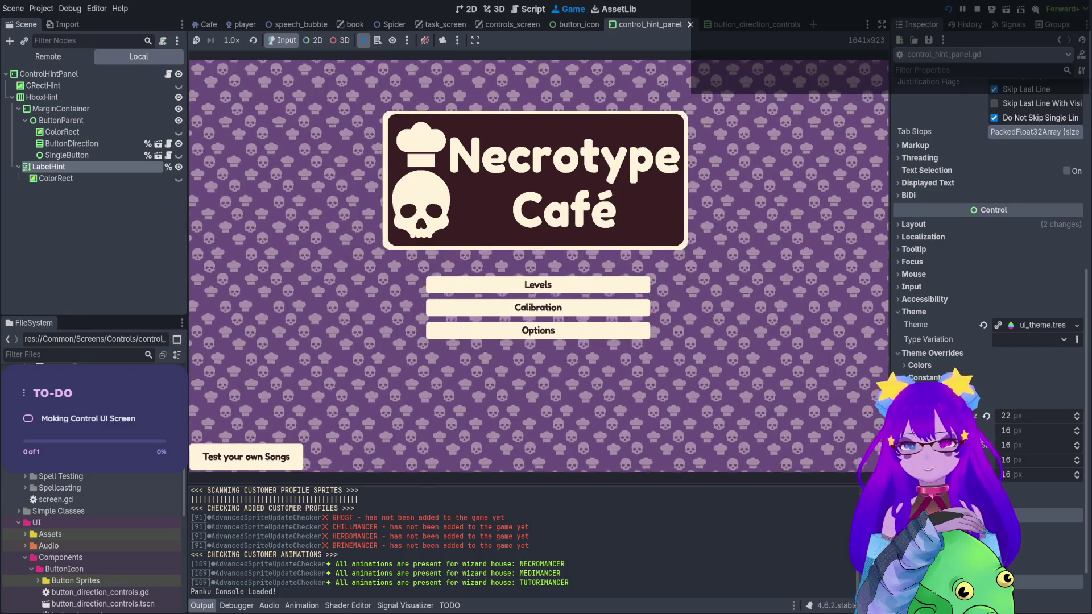
Step: Start the café tutorial level from the title menu's Levels screen
{"action": "key", "text": "Down"}
{"action": "key", "text": "Return"}
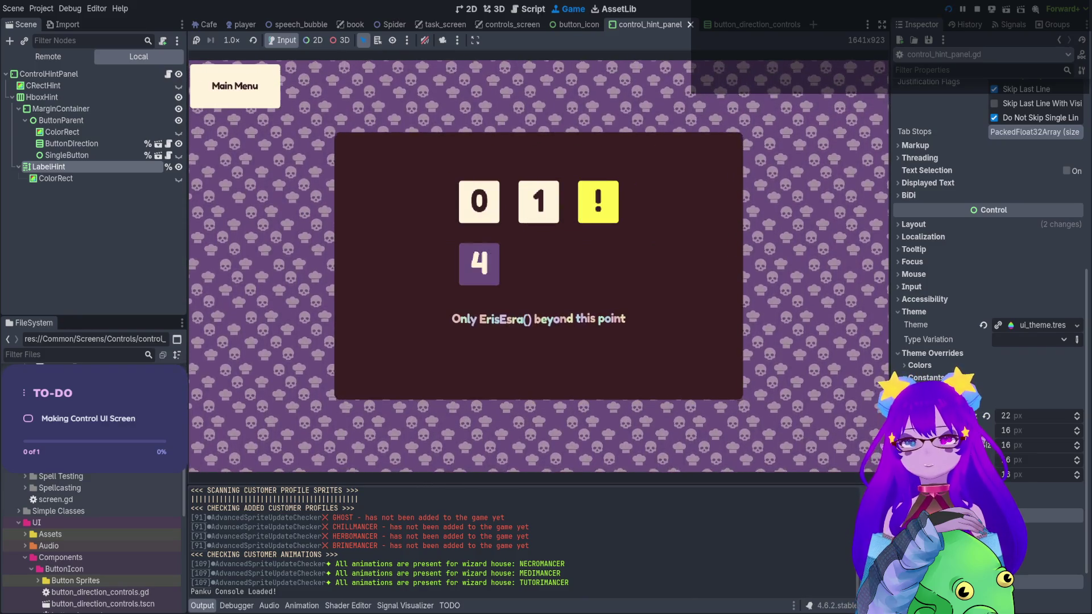
{"action": "key", "text": "Return"}
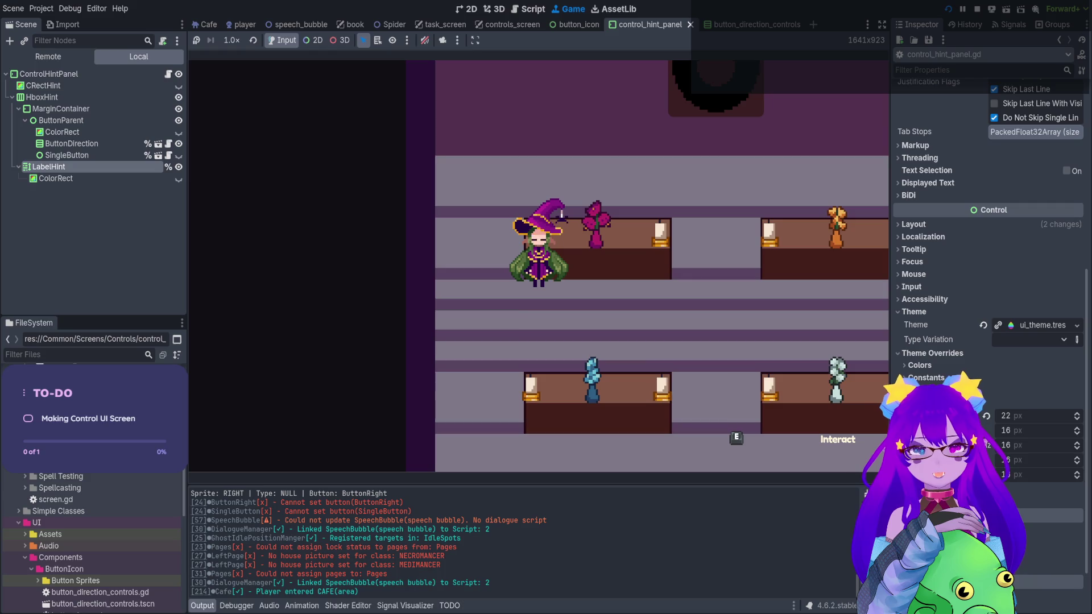
Step: Walk the witch around the café to the counter, then return to the editor
{"action": "key", "text": "Right"}
{"action": "key", "text": "Right"}
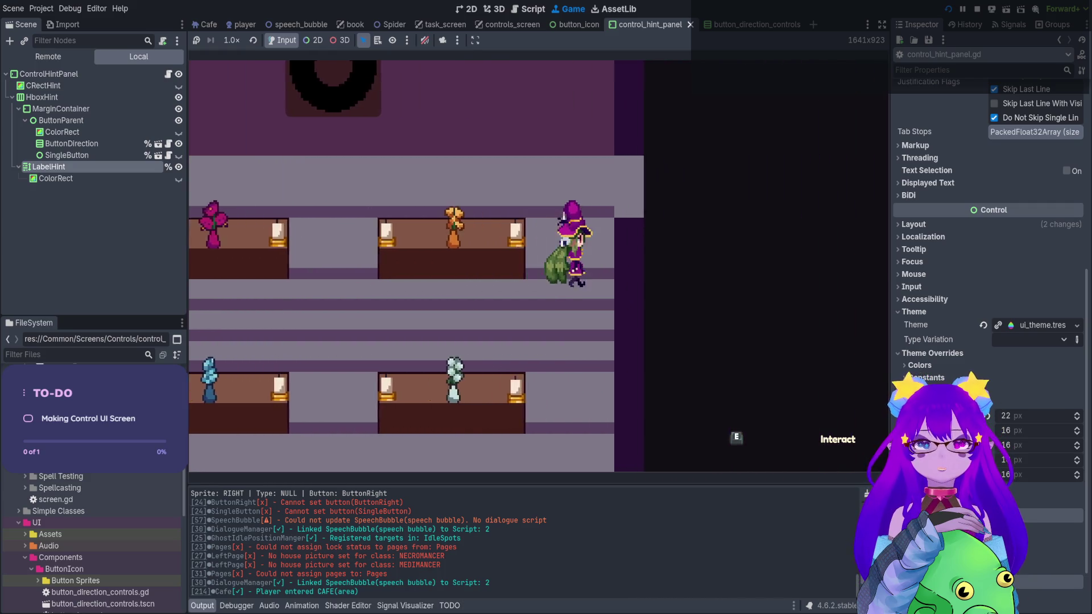
{"action": "key", "text": "Up"}
{"action": "key", "text": "Up"}
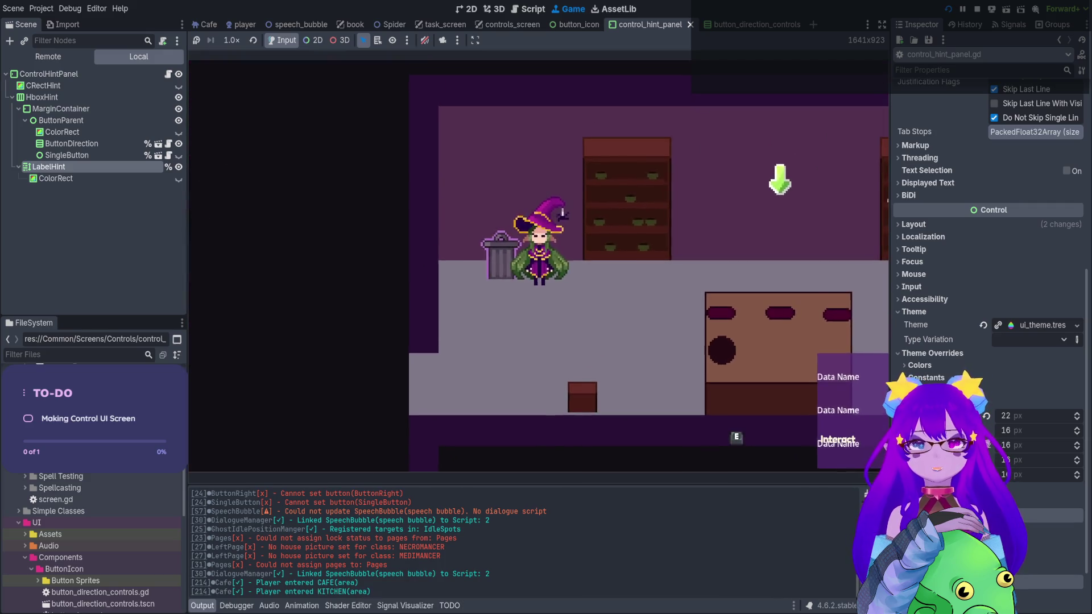
{"action": "key", "text": "Right"}
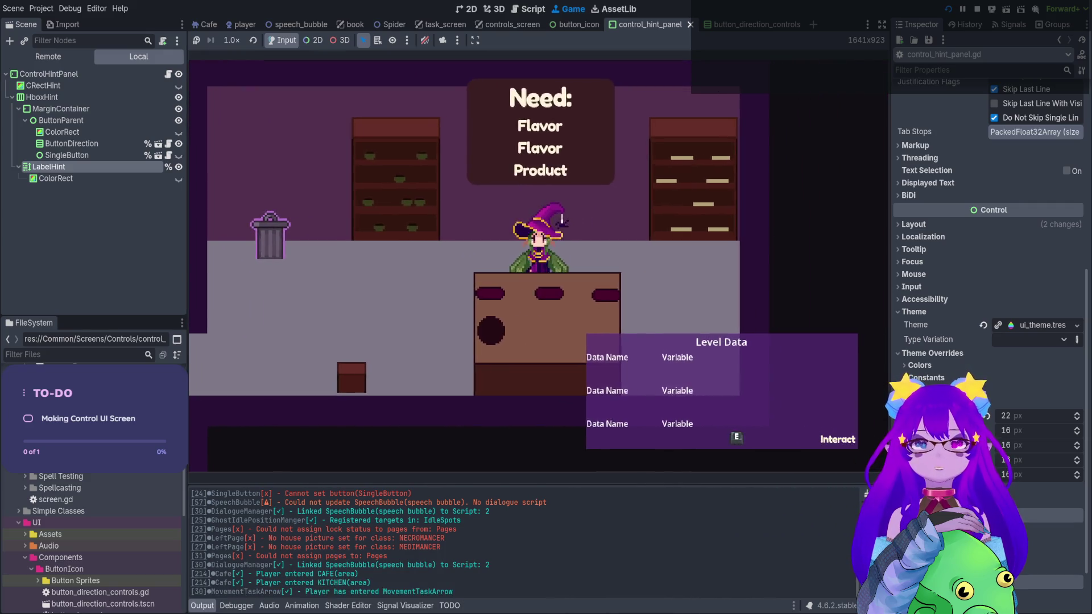
{"action": "key", "text": "Left"}
{"action": "key", "text": "Down"}
{"action": "key", "text": "Left"}
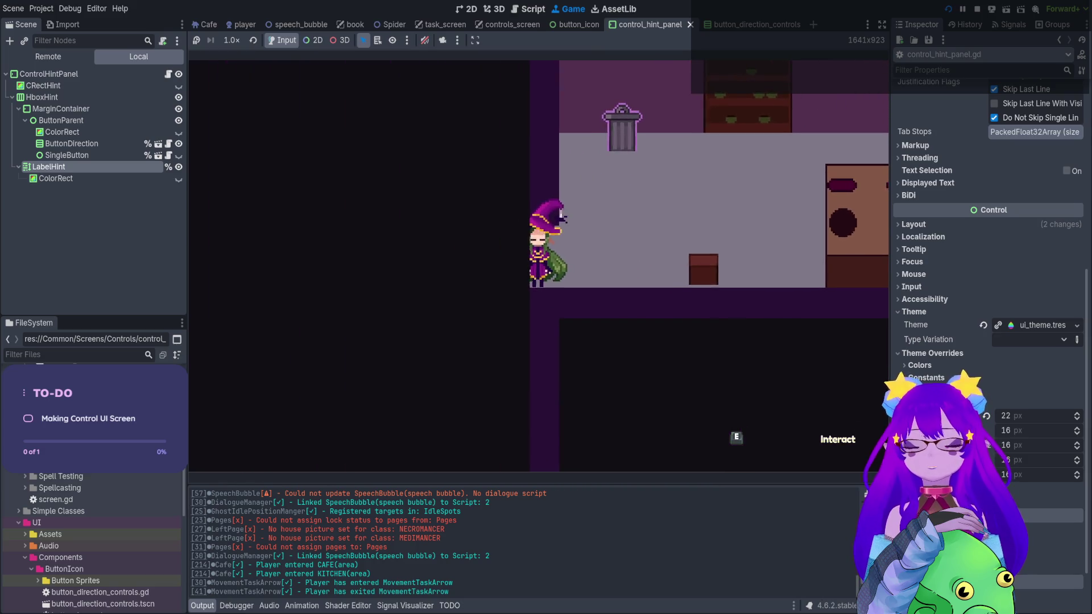
{"action": "key", "text": "Right"}
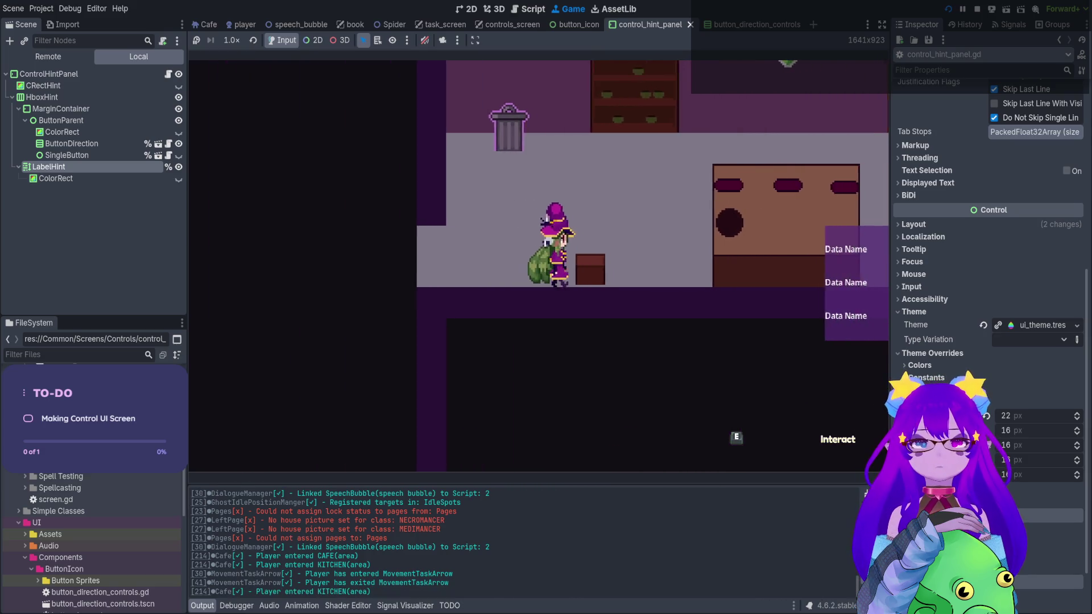
{"action": "key", "text": "Up"}
{"action": "key", "text": "Right"}
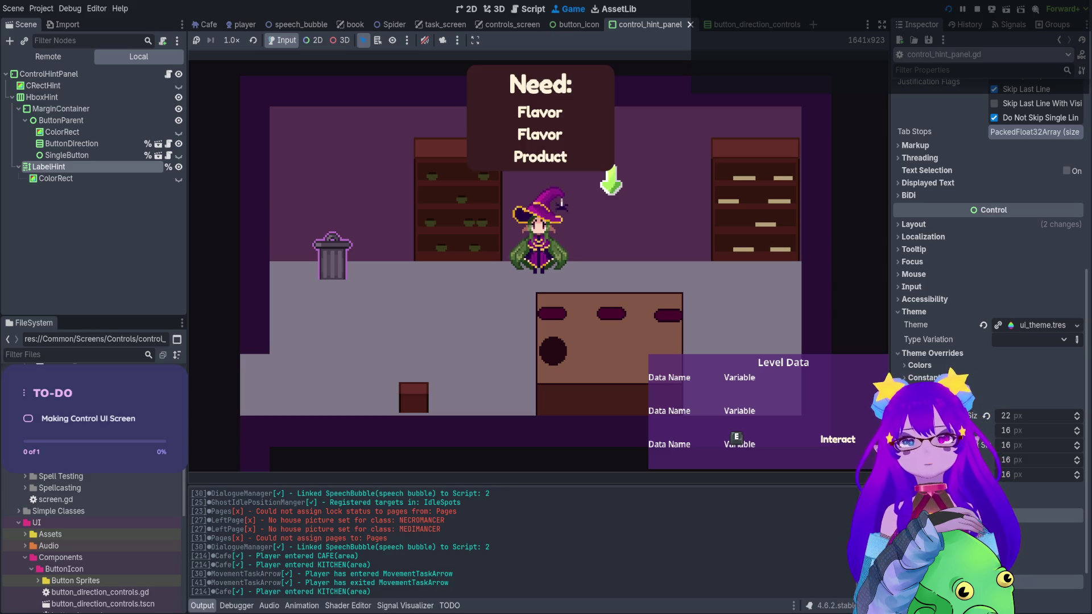
{"action": "left_click", "coordinate": [469, 9]}
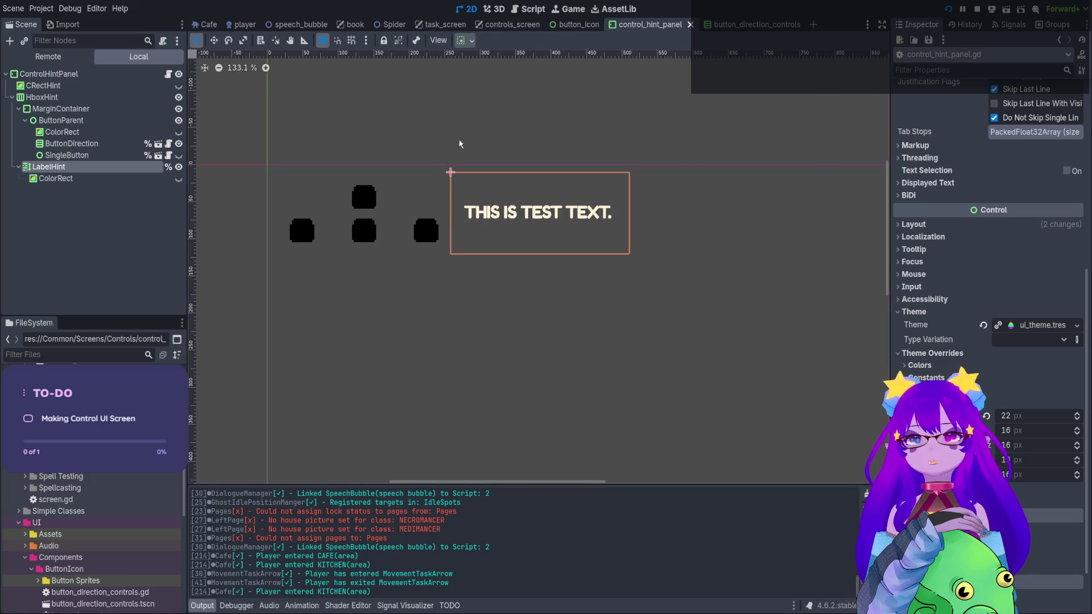
Step: Stop the running game and return to the control_hint_panel scene
{"action": "left_click_drag", "start_coordinate": [459, 144], "coordinate": [505, 159]}
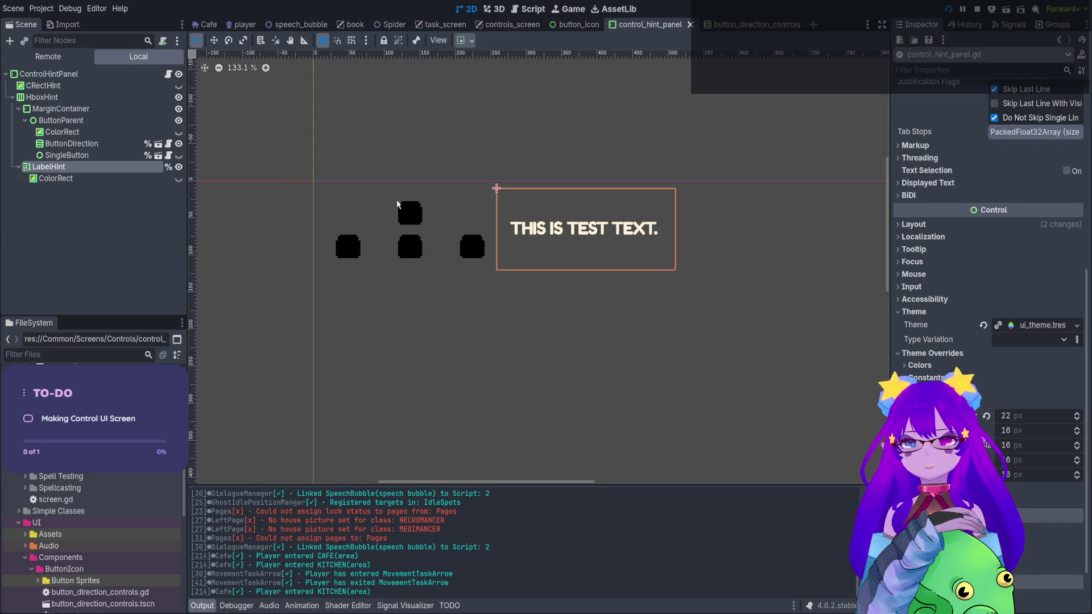
{"action": "left_click", "coordinate": [517, 9]}
{"action": "left_click", "coordinate": [471, 9]}
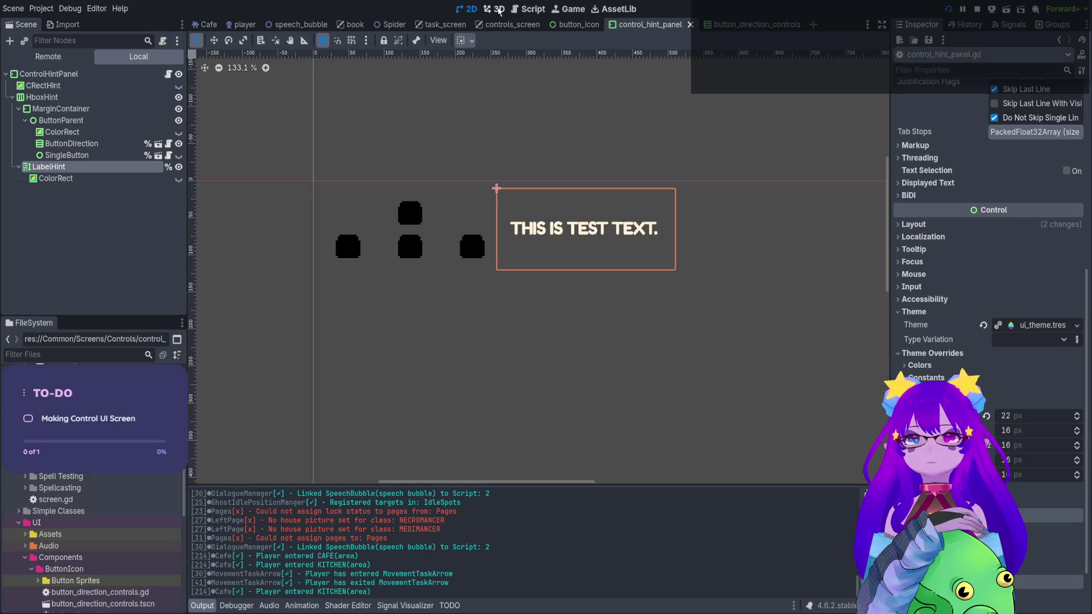
{"action": "left_click", "coordinate": [494, 9]}
{"action": "left_click", "coordinate": [973, 9]}
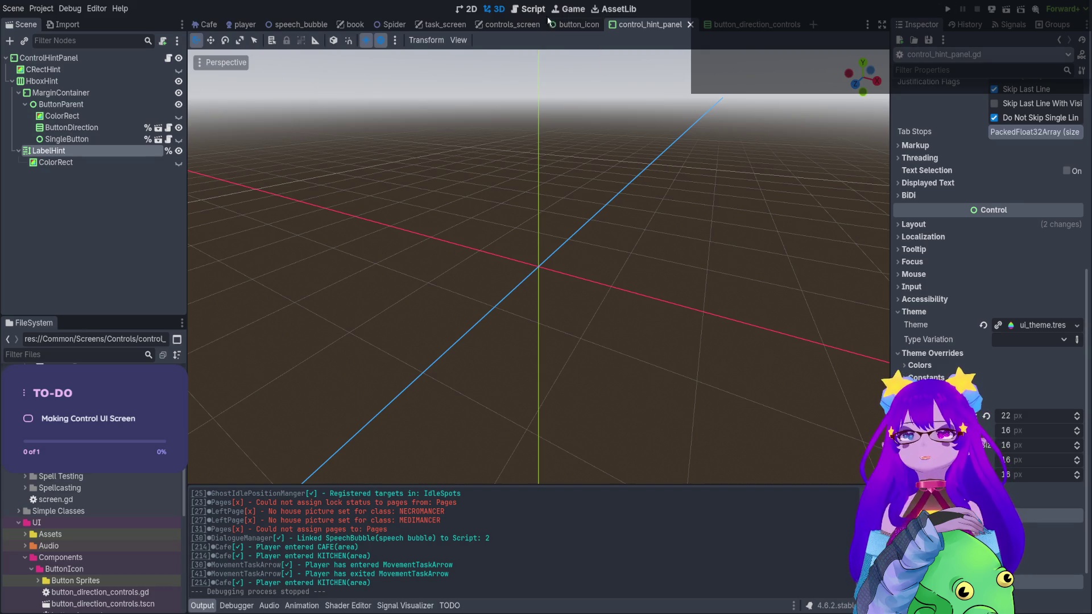
{"action": "left_click", "coordinate": [577, 24]}
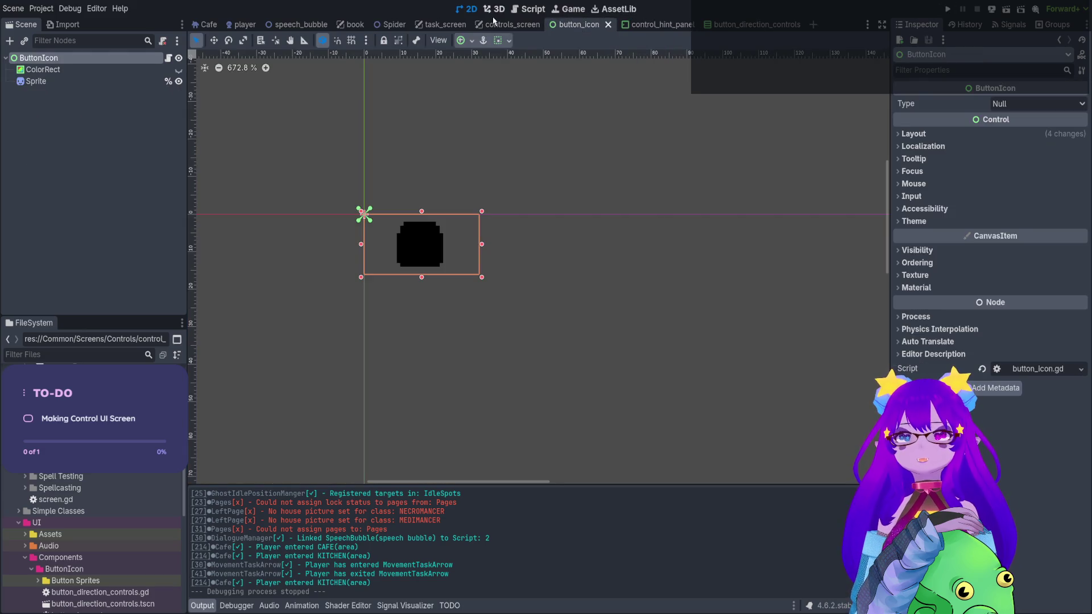
{"action": "left_click", "coordinate": [659, 24]}
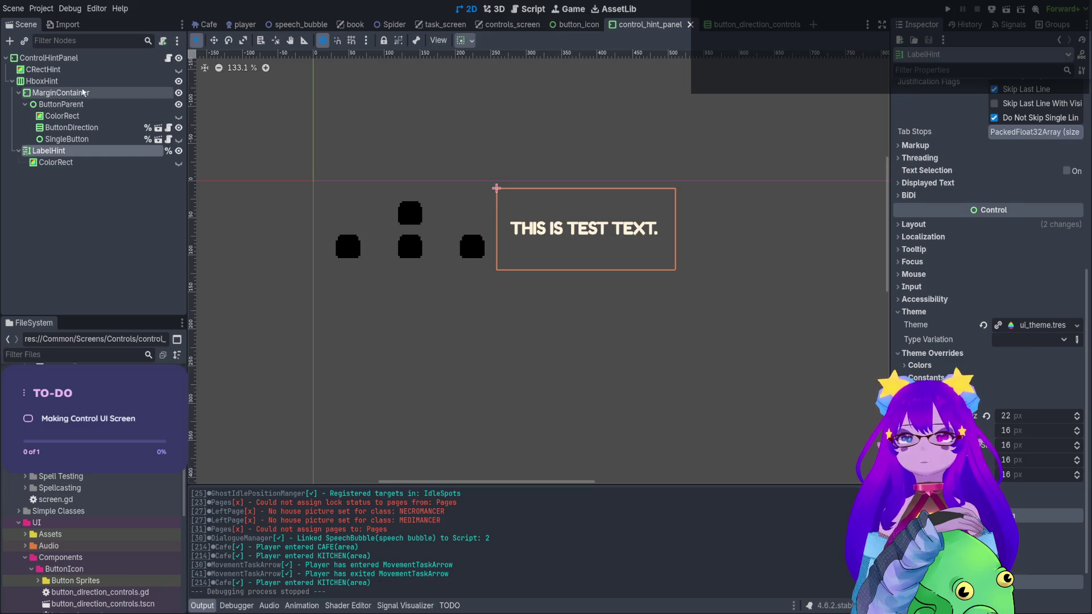
Step: Test HboxHint's Separation override at -143 in-game, then revert it to -4 and save
{"action": "left_click", "coordinate": [101, 81]}
{"action": "left_click", "coordinate": [916, 233]}
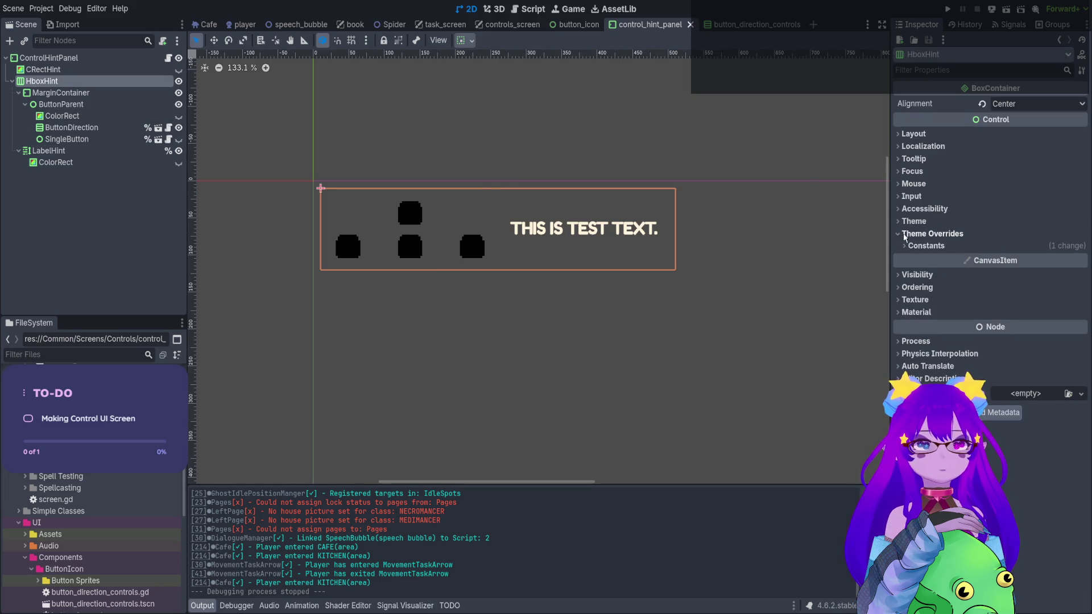
{"action": "left_click", "coordinate": [925, 246]}
{"action": "left_click_drag", "start_coordinate": [998, 263], "coordinate": [985, 254]}
{"action": "key", "text": "F5"}
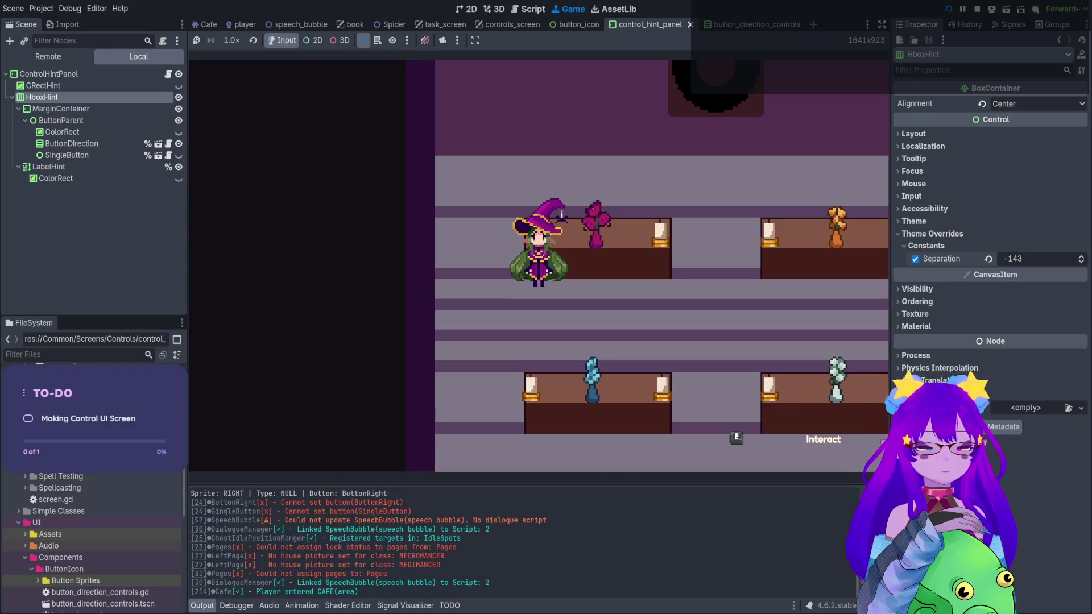
{"action": "key", "text": "F8"}
{"action": "key", "text": "ctrl+z"}
{"action": "key", "text": "ctrl+s"}
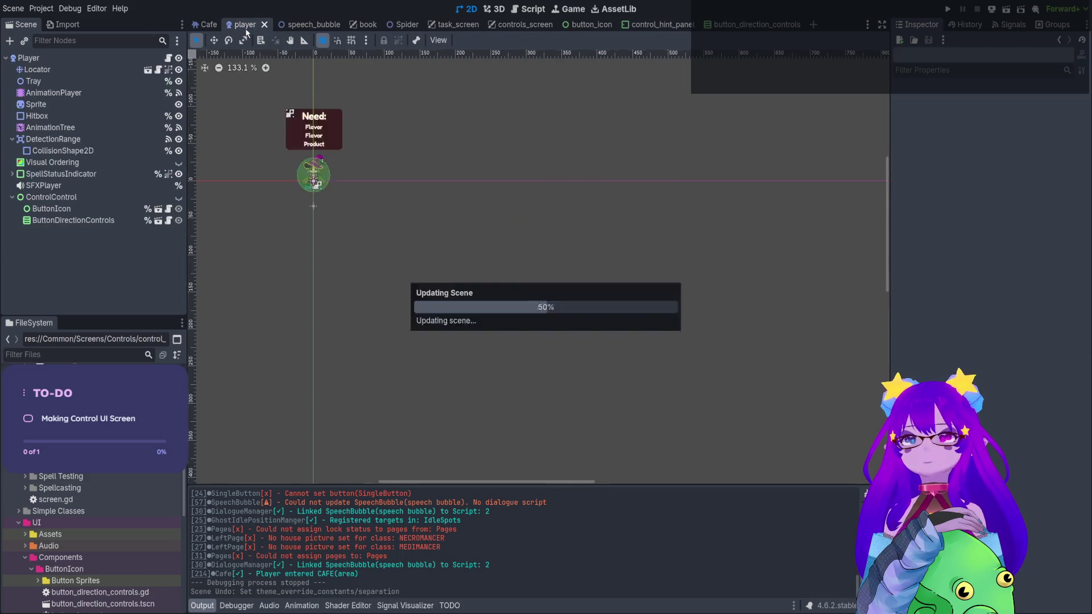
Step: Switch to the Cafe scene tab to view the level layout
{"action": "left_click", "coordinate": [208, 25]}
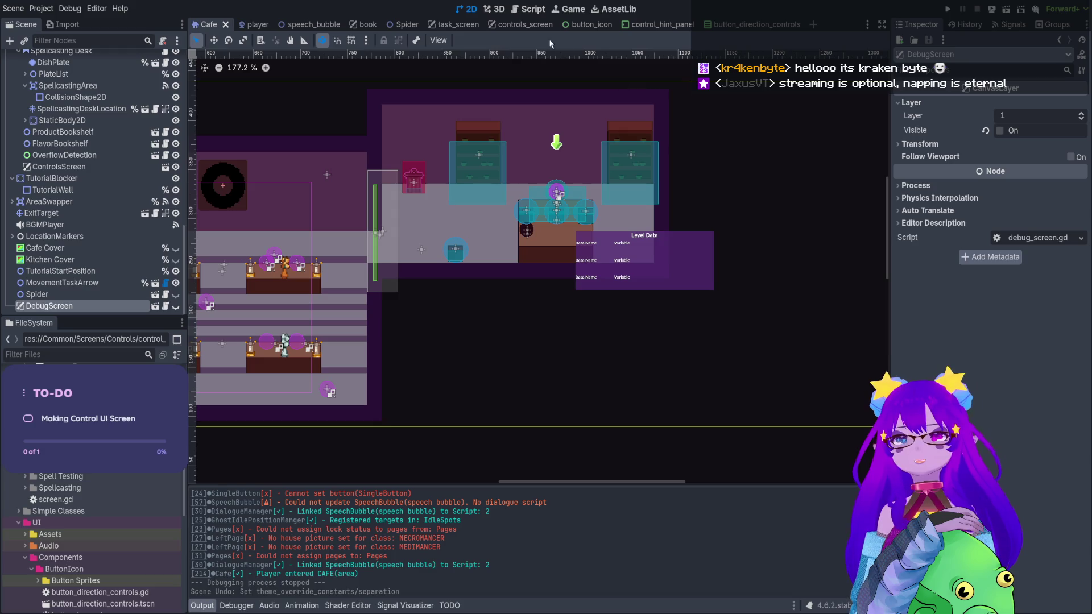
Step: Look over the controls_screen layout, then run the game from the Cafe scene with F5
{"action": "scroll", "coordinate": [260, 149], "scroll_direction": "left", "scroll_amount": 5}
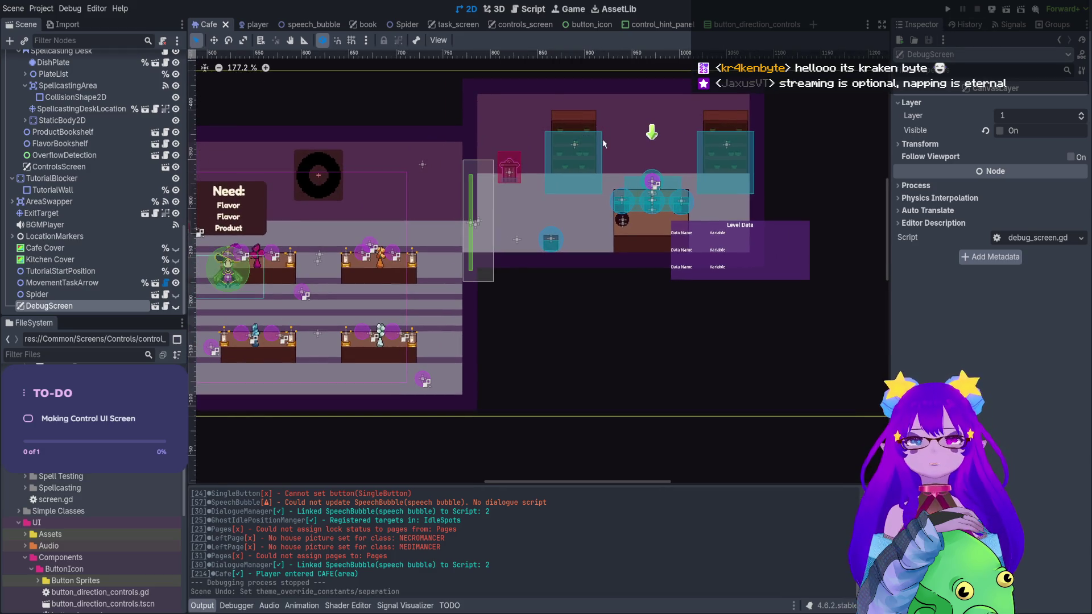
{"action": "scroll", "coordinate": [602, 139], "scroll_direction": "up", "scroll_amount": 5}
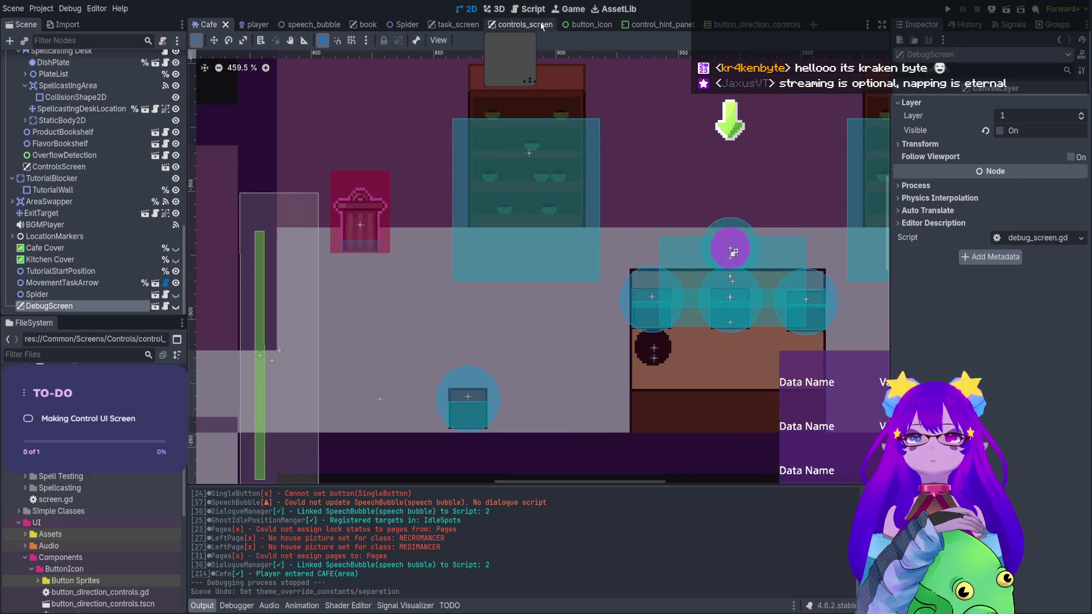
{"action": "left_click", "coordinate": [517, 24]}
{"action": "scroll", "coordinate": [639, 319], "scroll_direction": "up", "scroll_amount": 4}
{"action": "scroll", "coordinate": [640, 319], "scroll_direction": "up", "scroll_amount": 2}
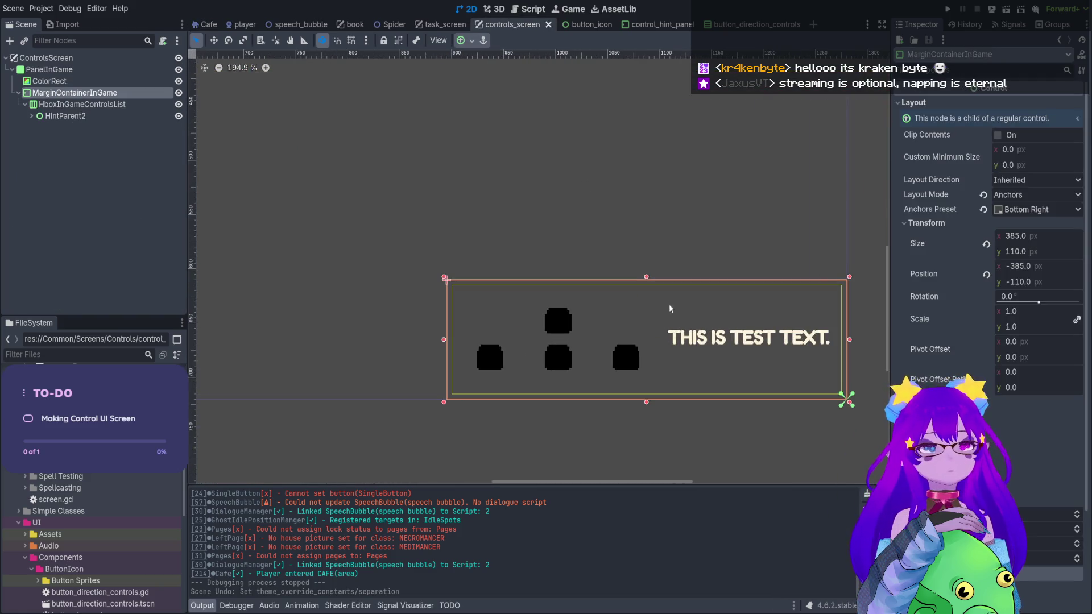
{"action": "left_click", "coordinate": [206, 26]}
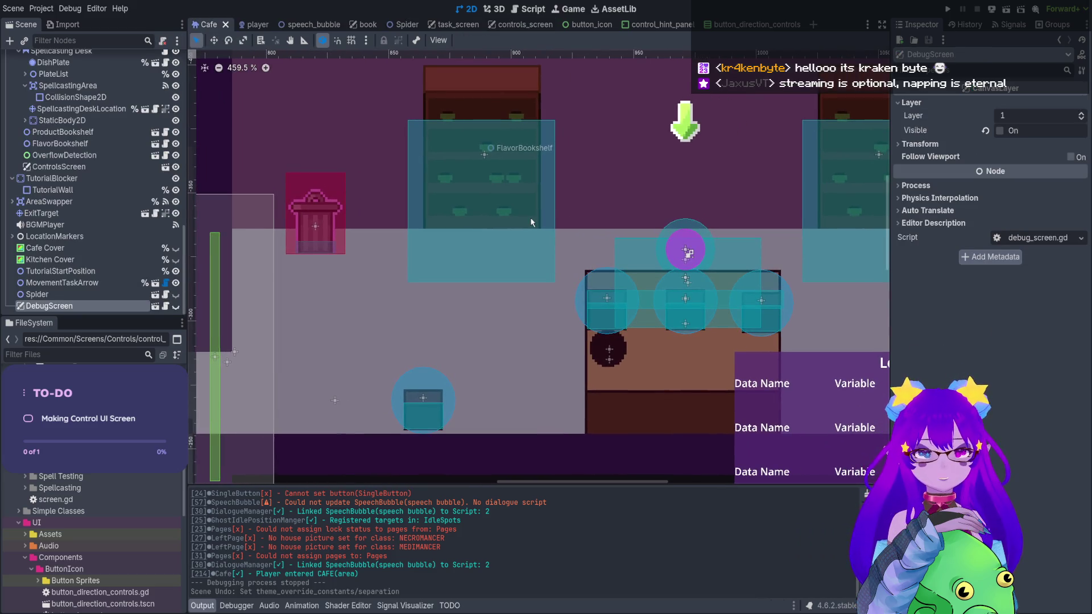
{"action": "key", "text": "F5"}
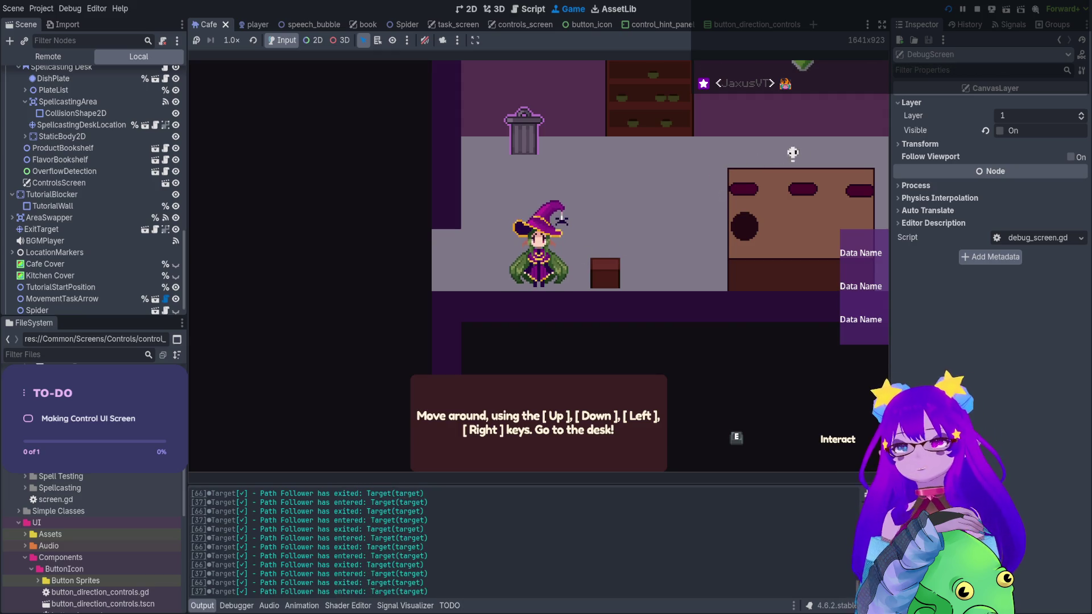
Step: Walk the witch to the desk, complete the Q calibration, and trigger the spider's message
{"action": "key", "text": "Right"}
{"action": "key", "text": "Up"}
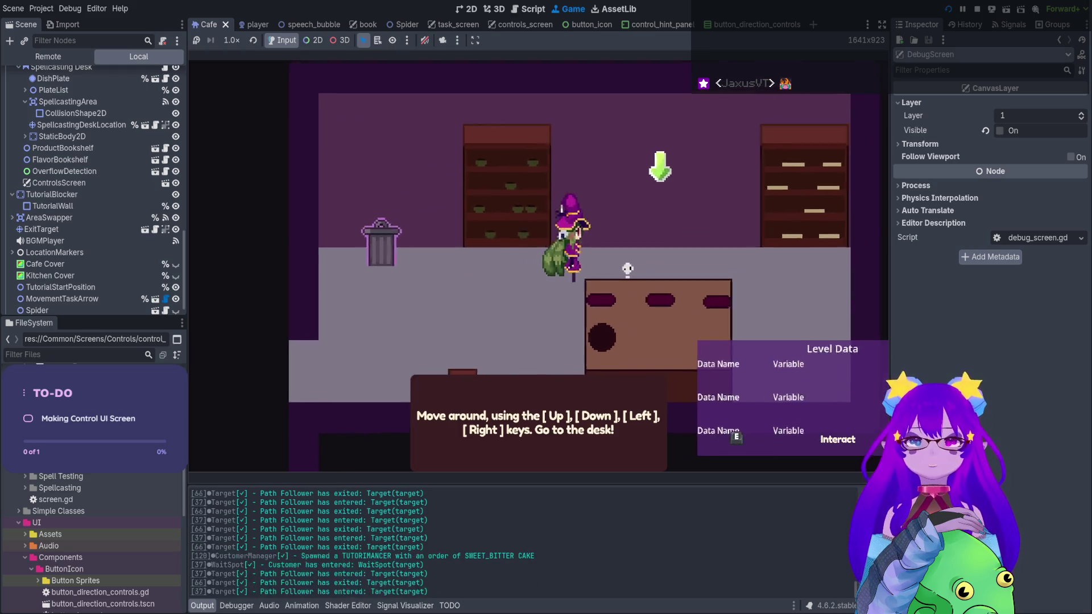
{"action": "key", "text": "q"}
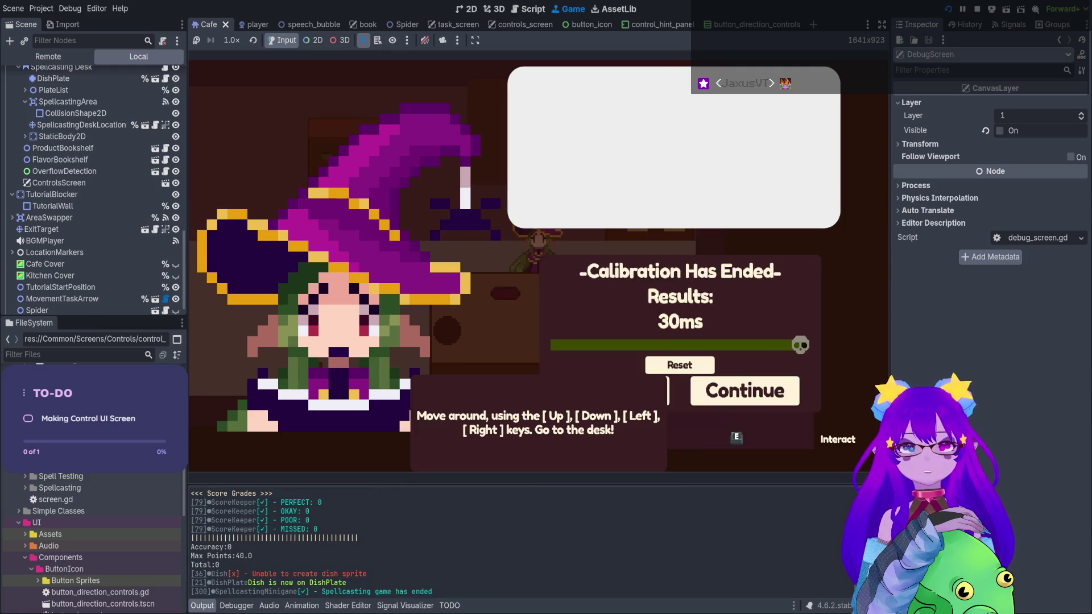
{"action": "key", "text": "Return"}
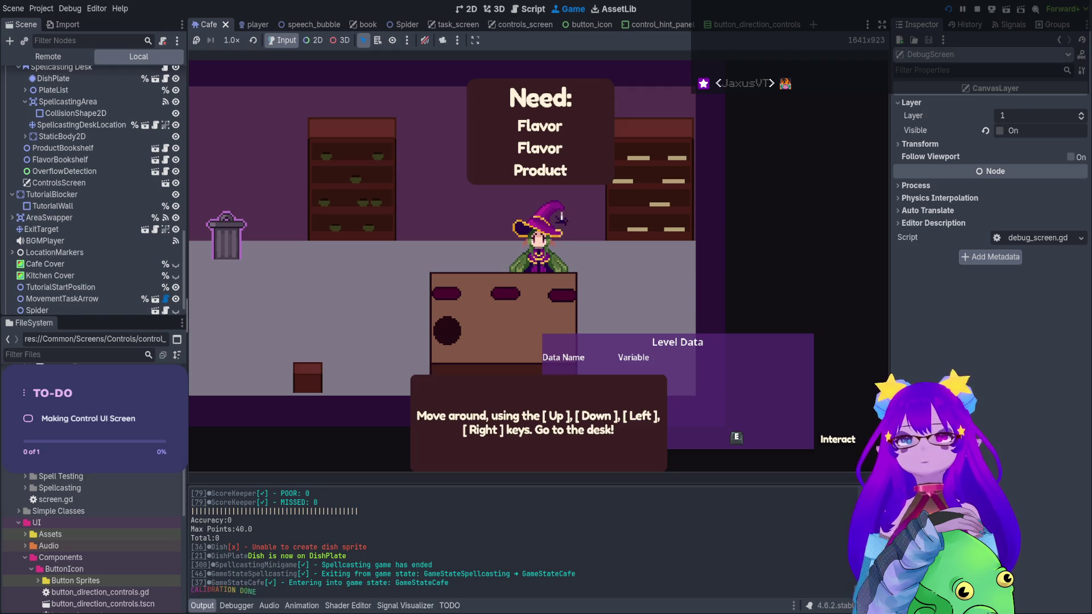
{"action": "key", "text": "e"}
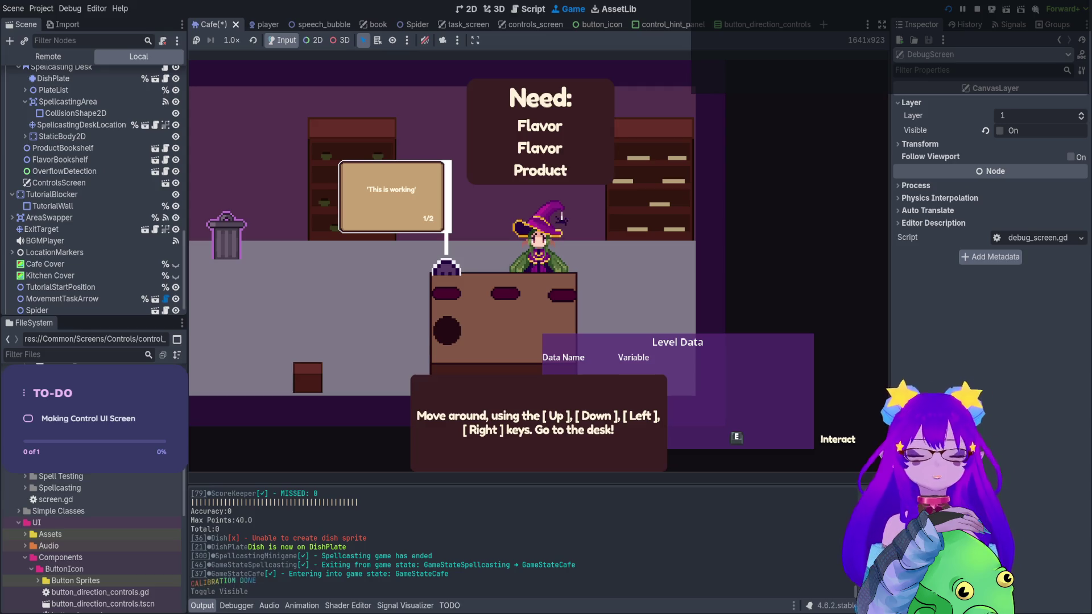
Step: Walk left to the flavor bookshelf and interact with it to open Flavors
{"action": "key", "text": "Left"}
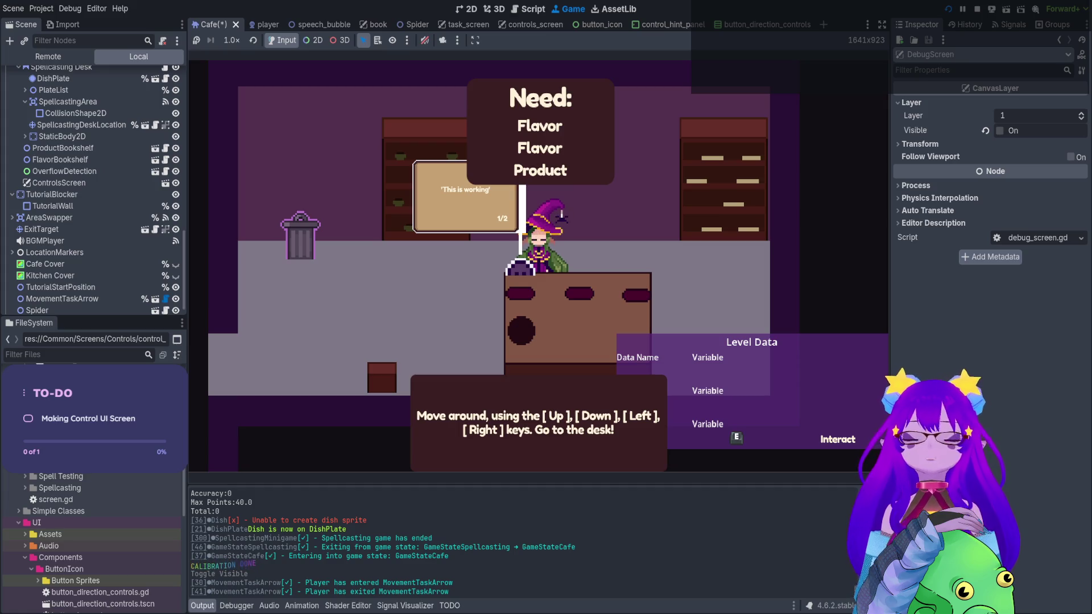
{"action": "key", "text": "Left"}
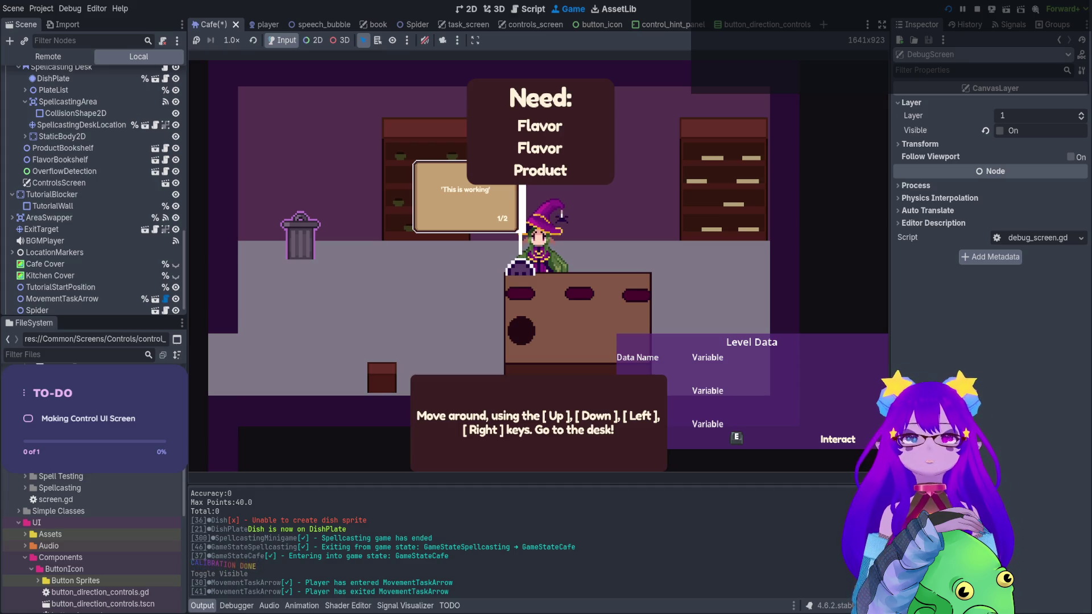
{"action": "key", "text": "e"}
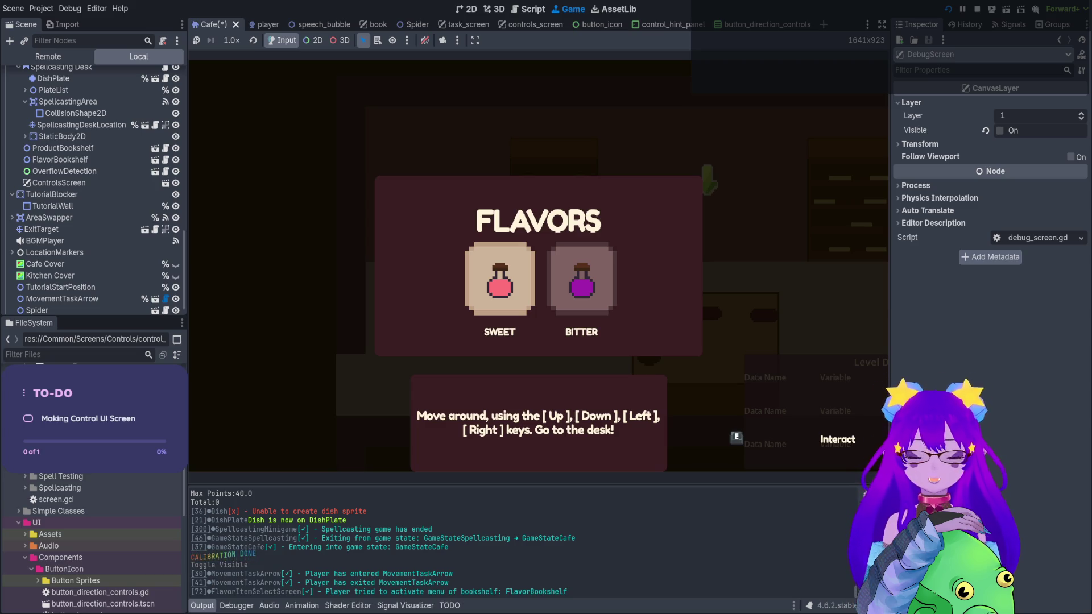
Step: Pick the SWEET flavor, walk the witch away from the bookshelf, and open the Orders book
{"action": "key", "text": "e"}
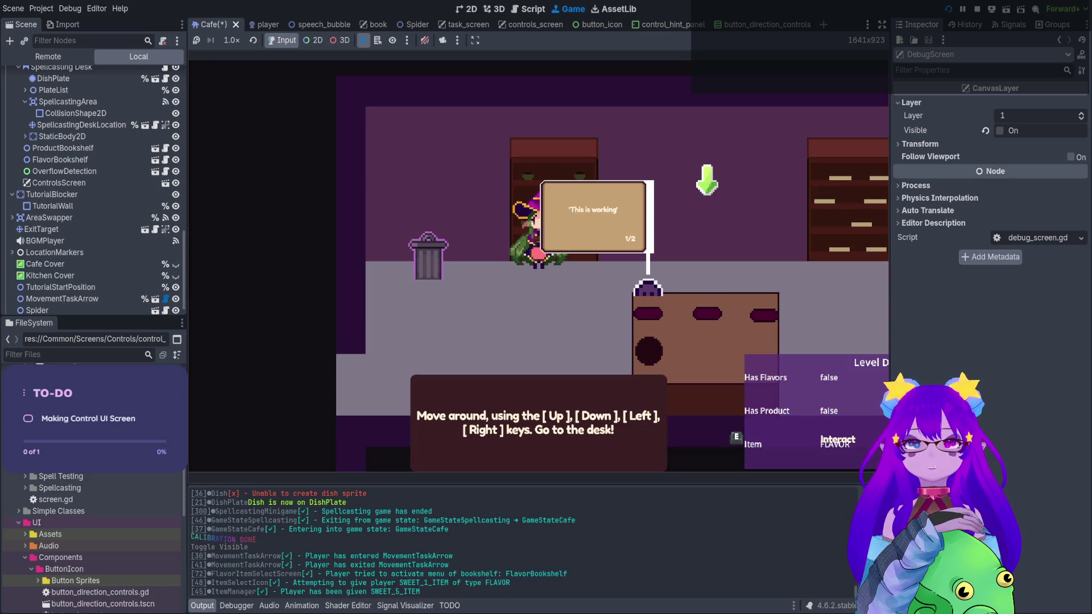
{"action": "key", "text": "Down"}
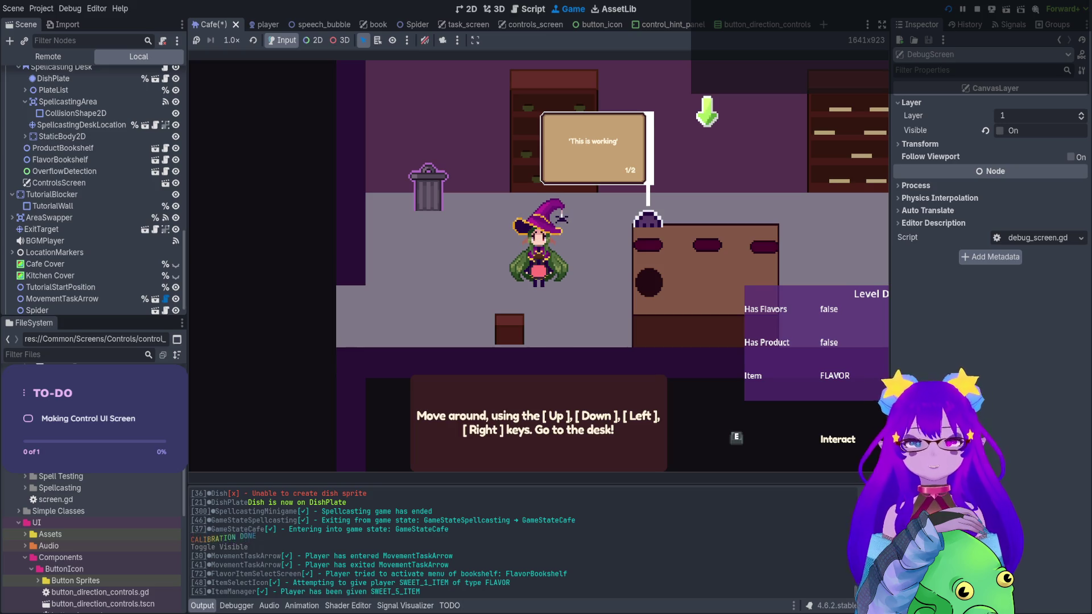
{"action": "key", "text": "b"}
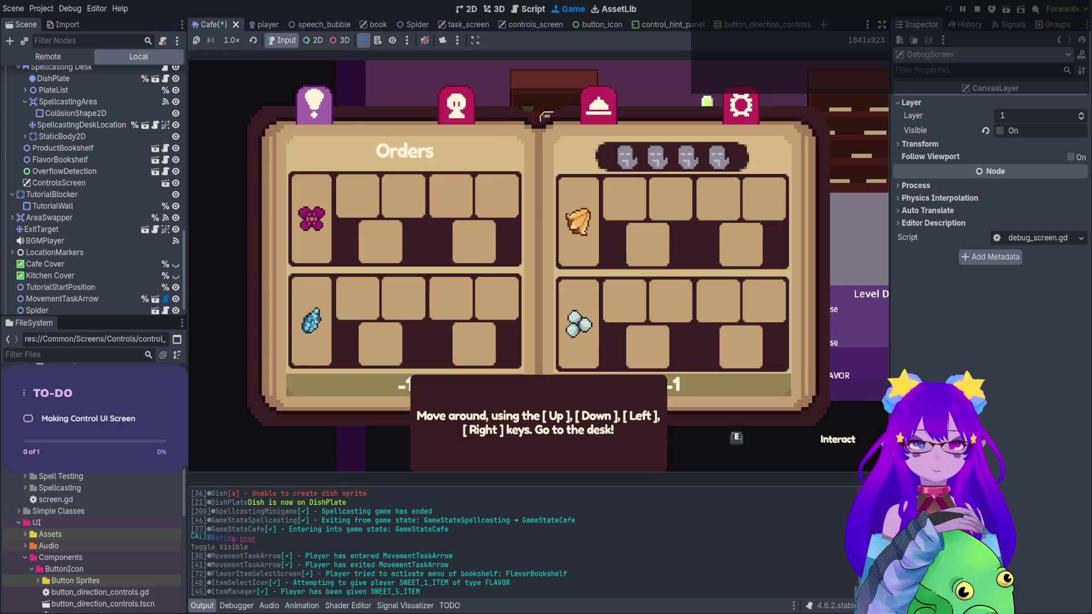
Step: Flip between the Orders, Necromancer and Cookie pages, then close the book to return to the cafe
{"action": "key", "text": "Tab"}
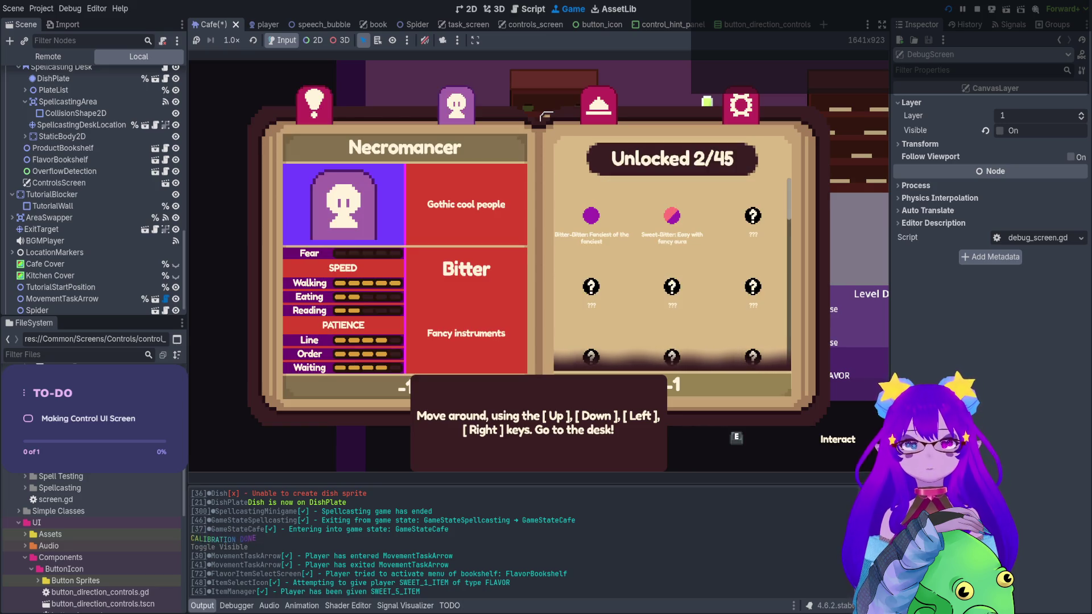
{"action": "key", "text": "shift+Tab"}
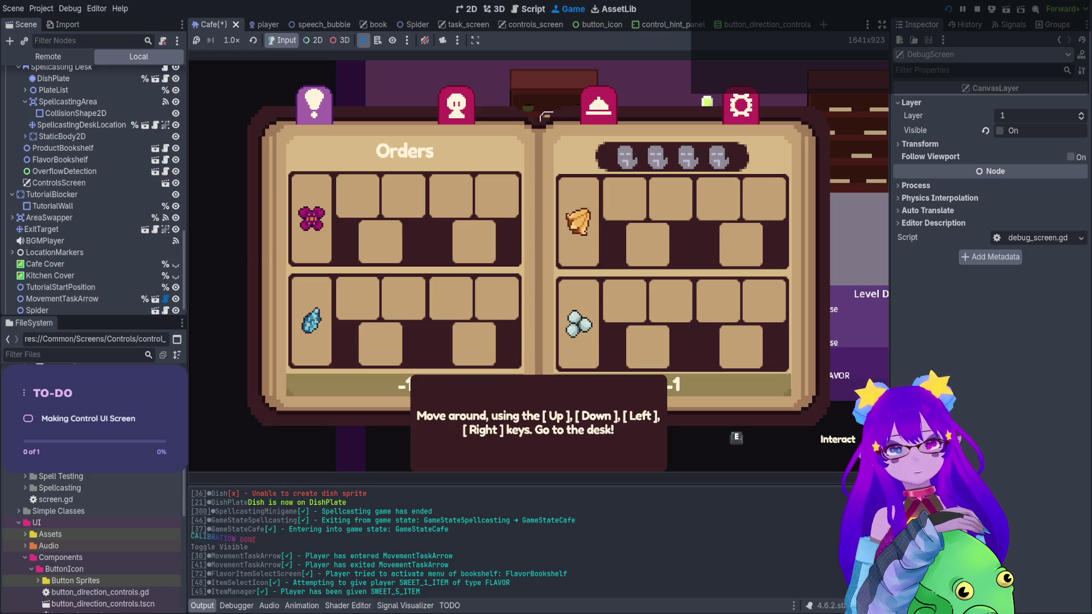
{"action": "key", "text": "Tab"}
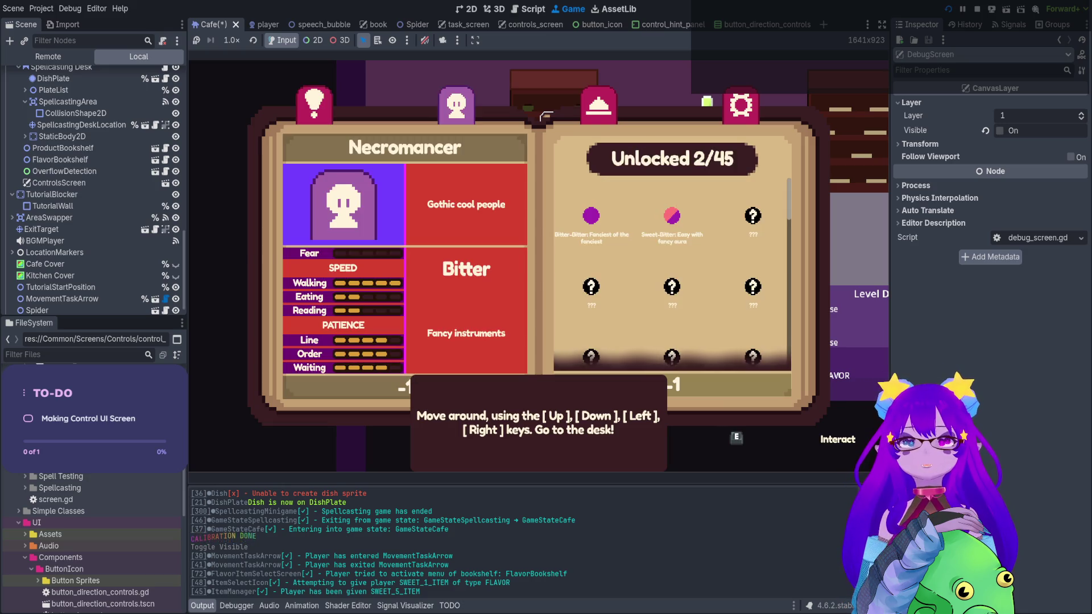
{"action": "key", "text": "Tab"}
{"action": "key", "text": "shift+Tab"}
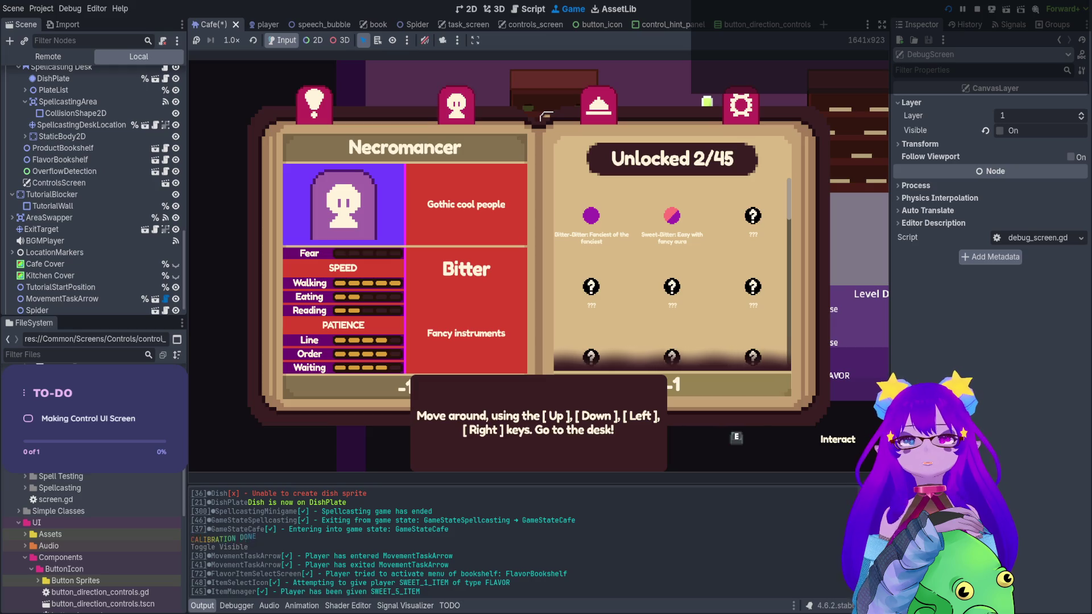
{"action": "key", "text": "Escape"}
{"action": "key", "text": "e"}
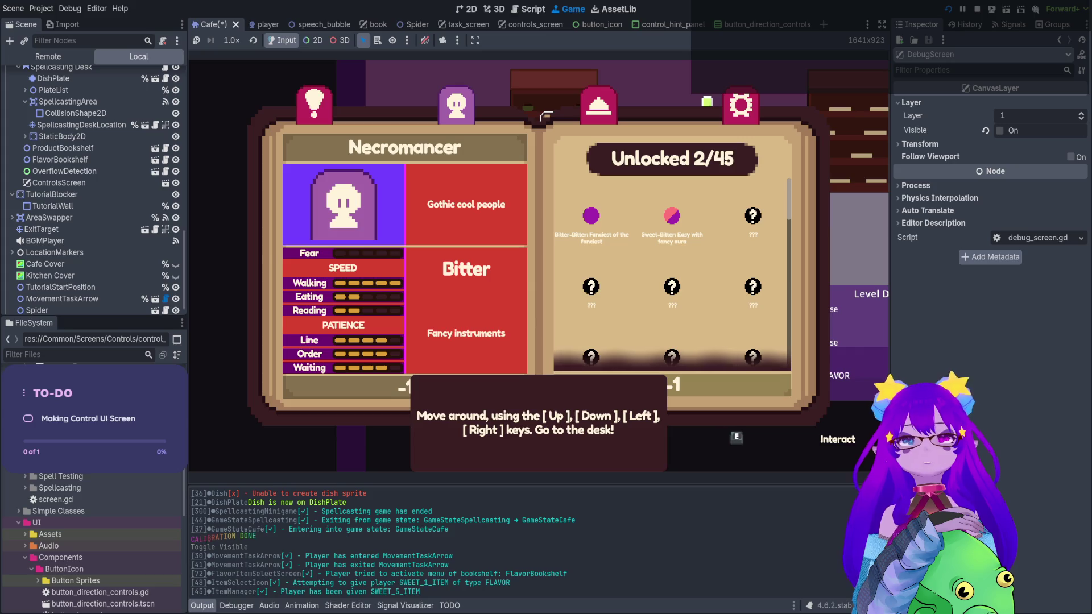
{"action": "key", "text": "Escape"}
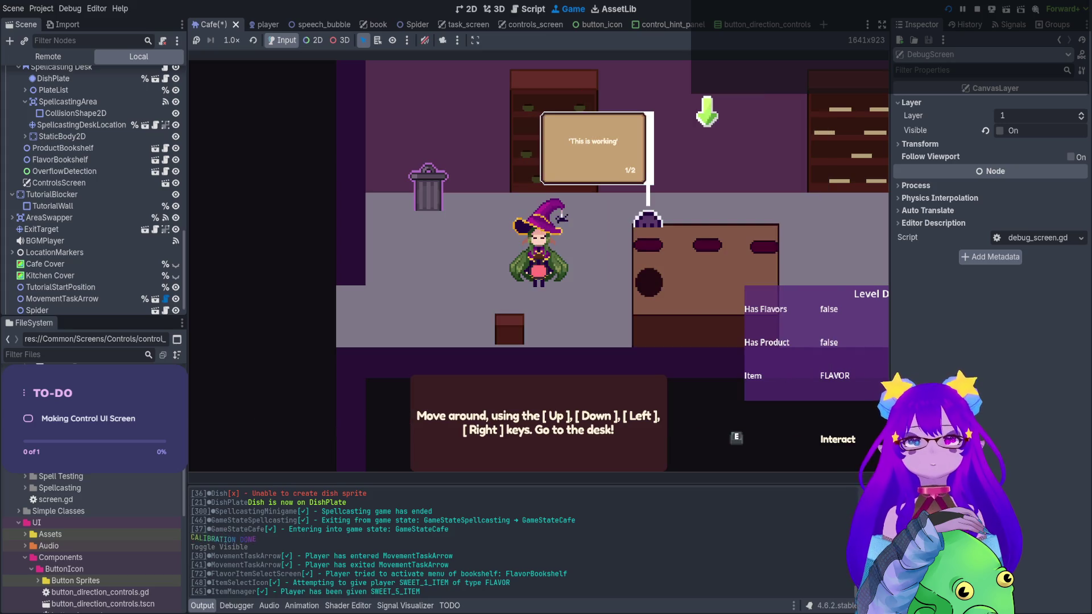
Step: Walk the witch to the bookshelf and pick the sweet flavor from the flavors menu
{"action": "key", "text": "Right"}
{"action": "key", "text": "Left"}
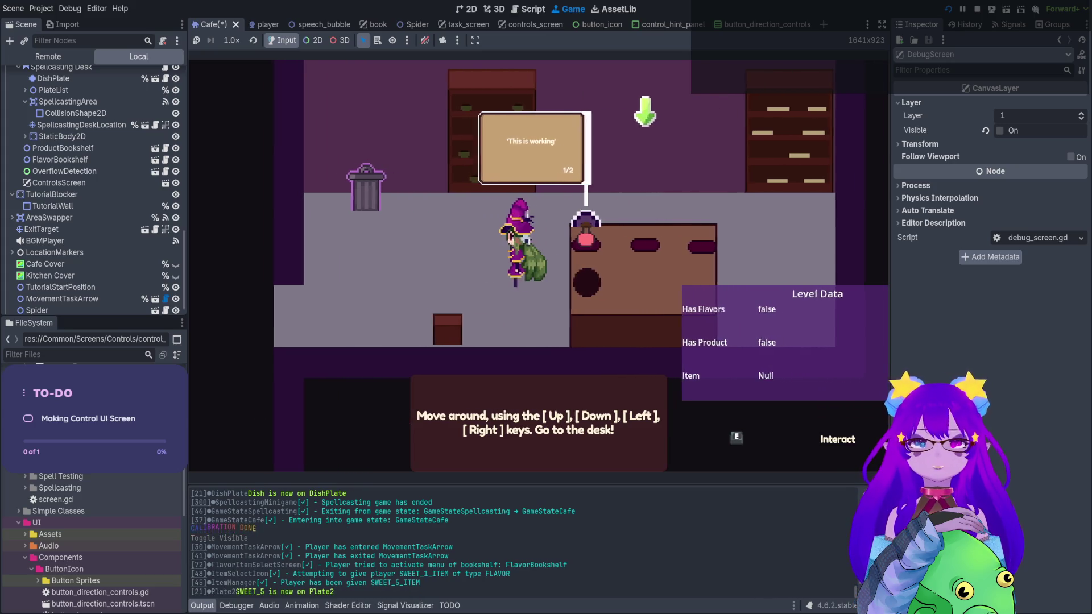
{"action": "key", "text": "Up"}
{"action": "key", "text": "e"}
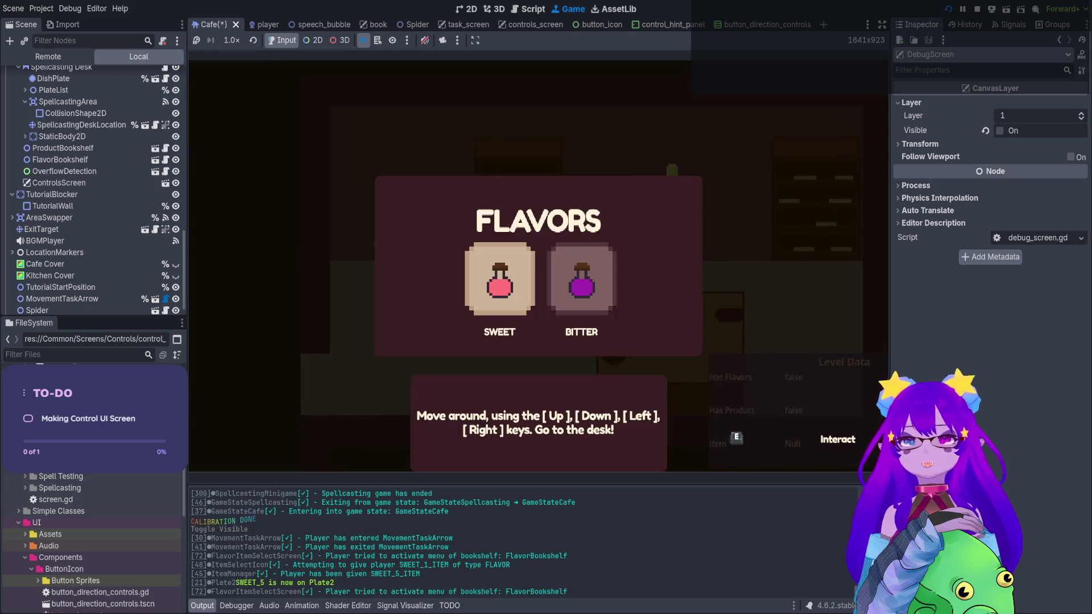
{"action": "key", "text": "e"}
Step: Place the sweet potion on the desk plate, take it back, and throw it in the trash
{"action": "key", "text": "Right"}
{"action": "key", "text": "e"}
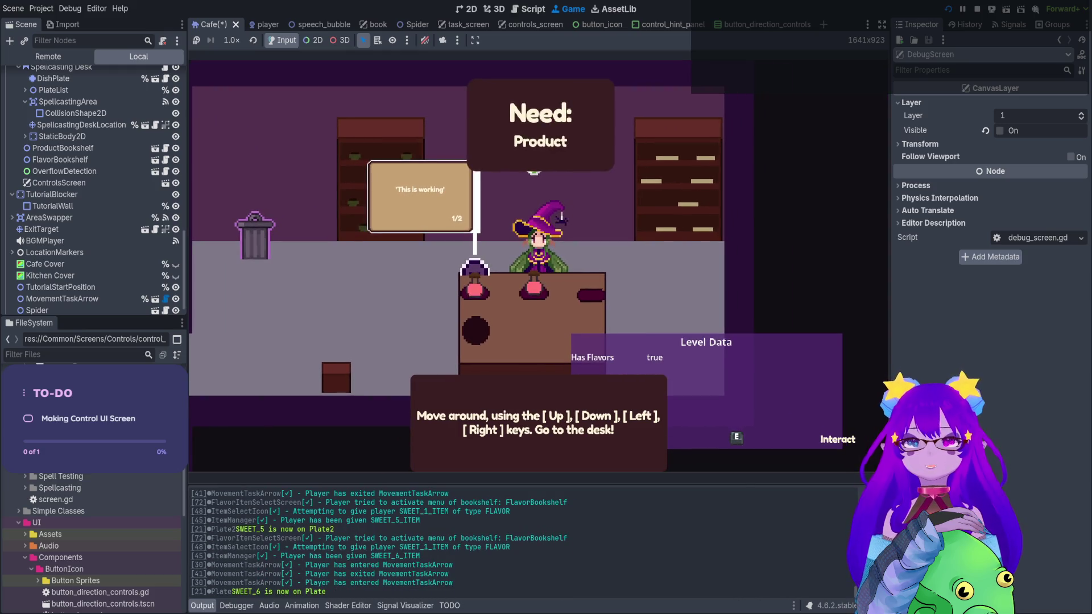
{"action": "key", "text": "e"}
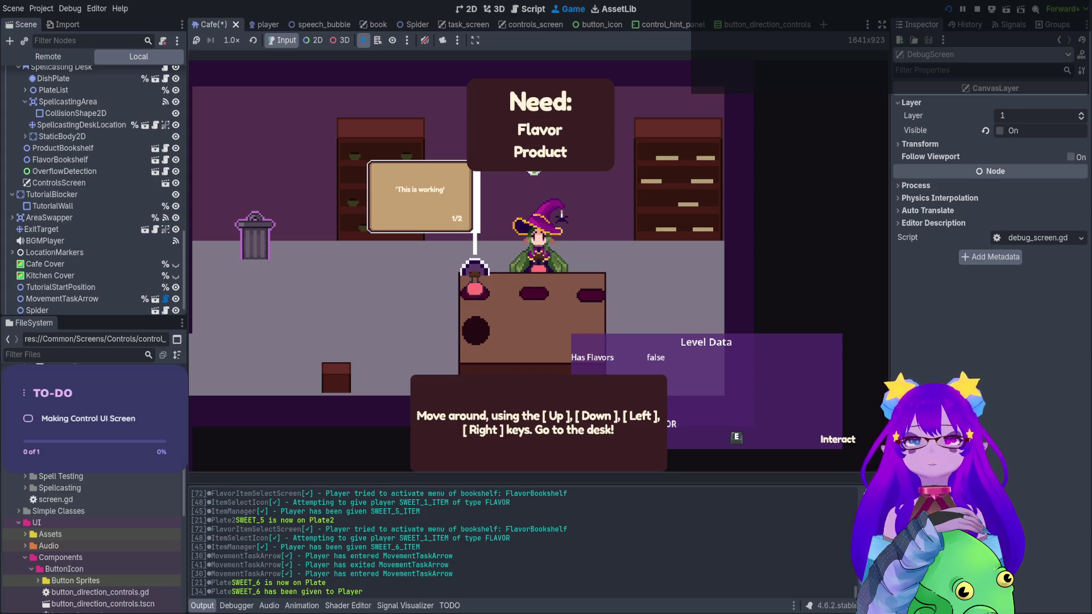
{"action": "key", "text": "Left"}
{"action": "key", "text": "e"}
Step: Open and close the character book, then stop the running game with F8
{"action": "key", "text": "Right"}
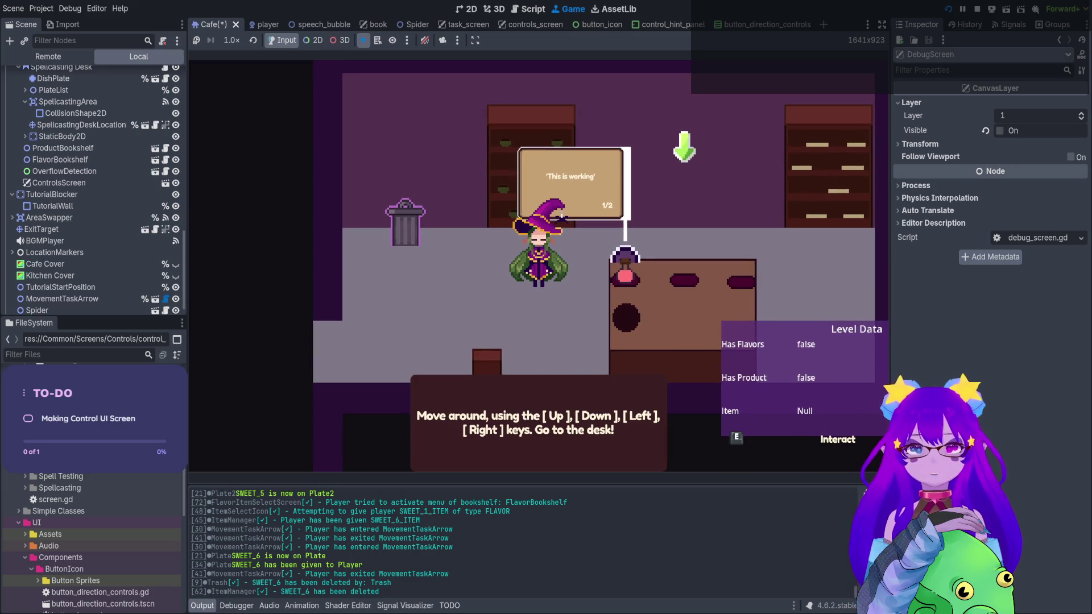
{"action": "key", "text": "e"}
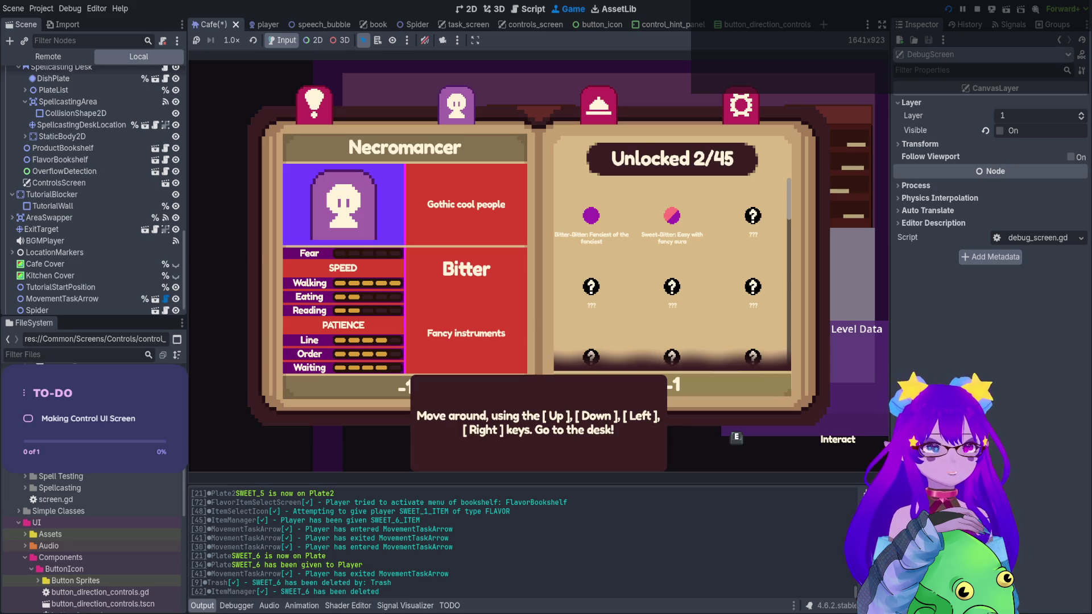
{"action": "key", "text": "Escape"}
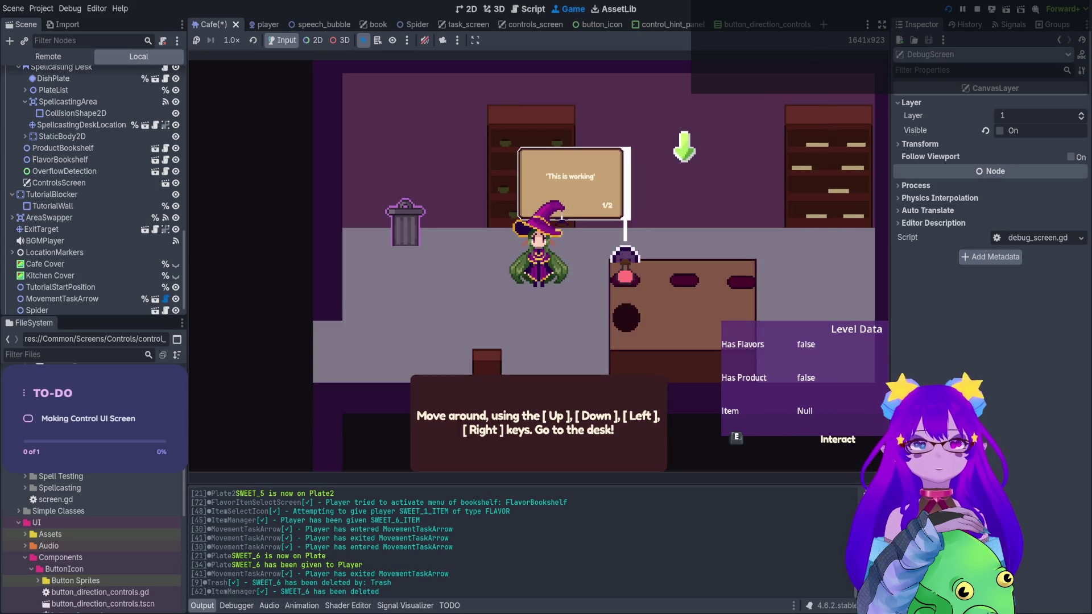
{"action": "key", "text": "F8"}
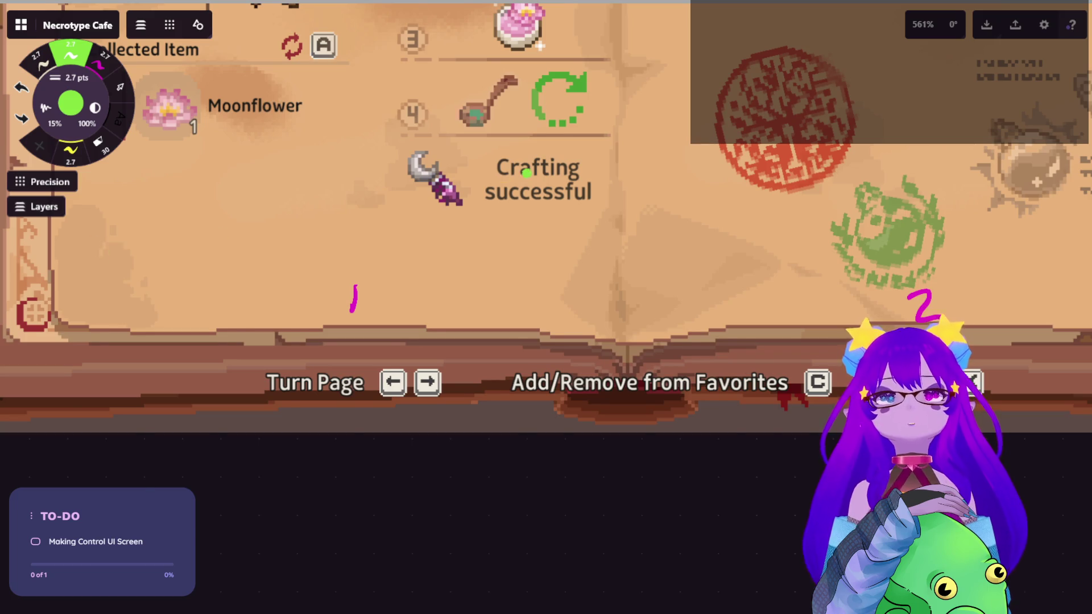
Step: Draw a green pen line under the Turn Page and Favorites hints below the Moon Oil recipe page
{"action": "scroll", "coordinate": [527, 173], "scroll_direction": "down", "scroll_amount": 5}
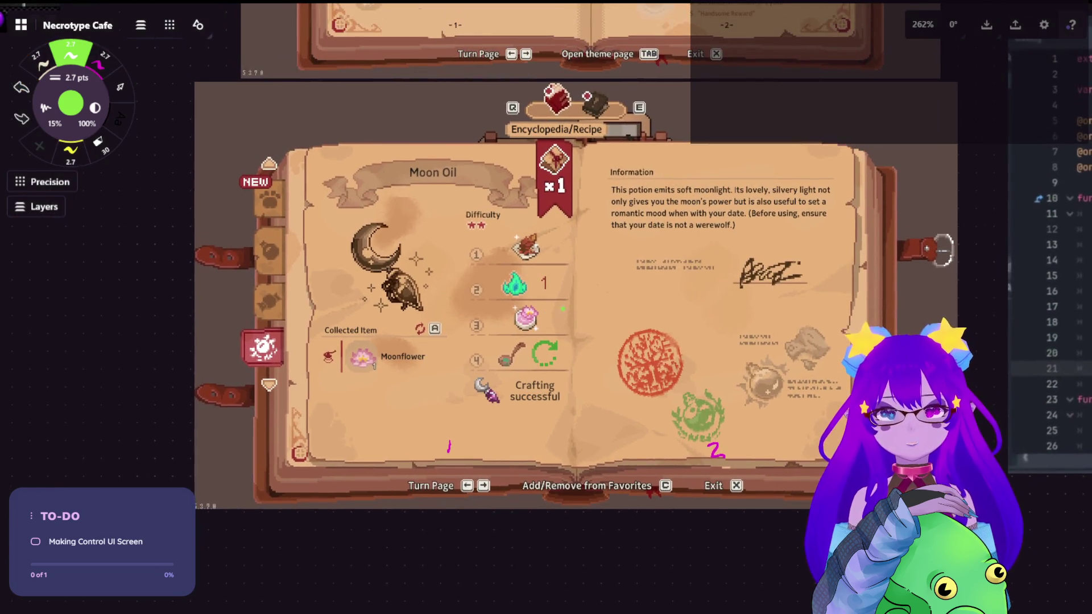
{"action": "scroll", "coordinate": [532, 513], "scroll_direction": "up", "scroll_amount": 5}
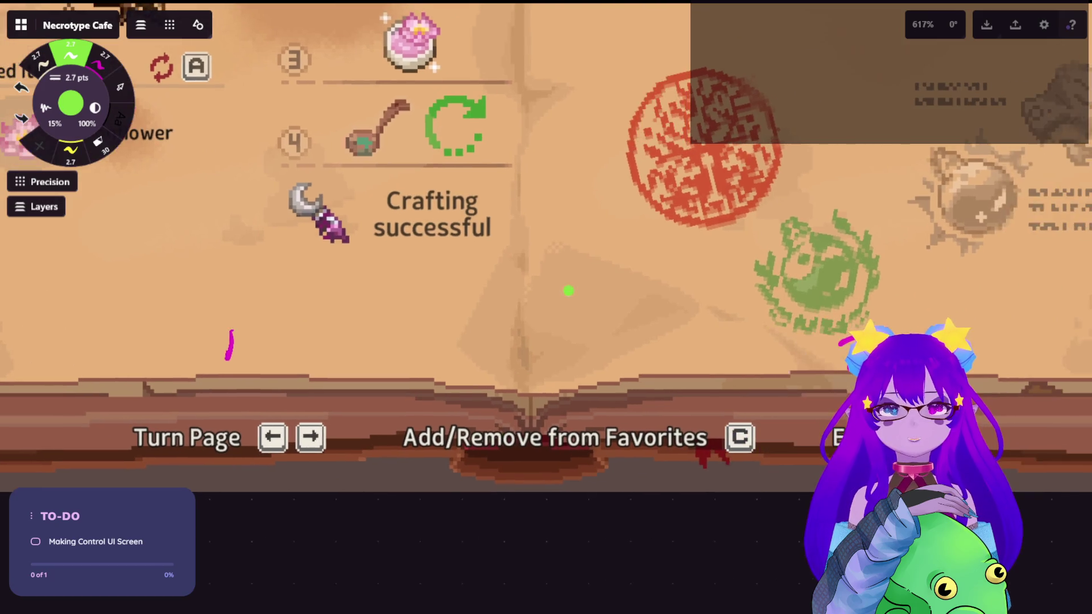
{"action": "scroll", "coordinate": [567, 290], "scroll_direction": "down", "scroll_amount": 4}
{"action": "scroll", "coordinate": [557, 239], "scroll_direction": "down", "scroll_amount": 2}
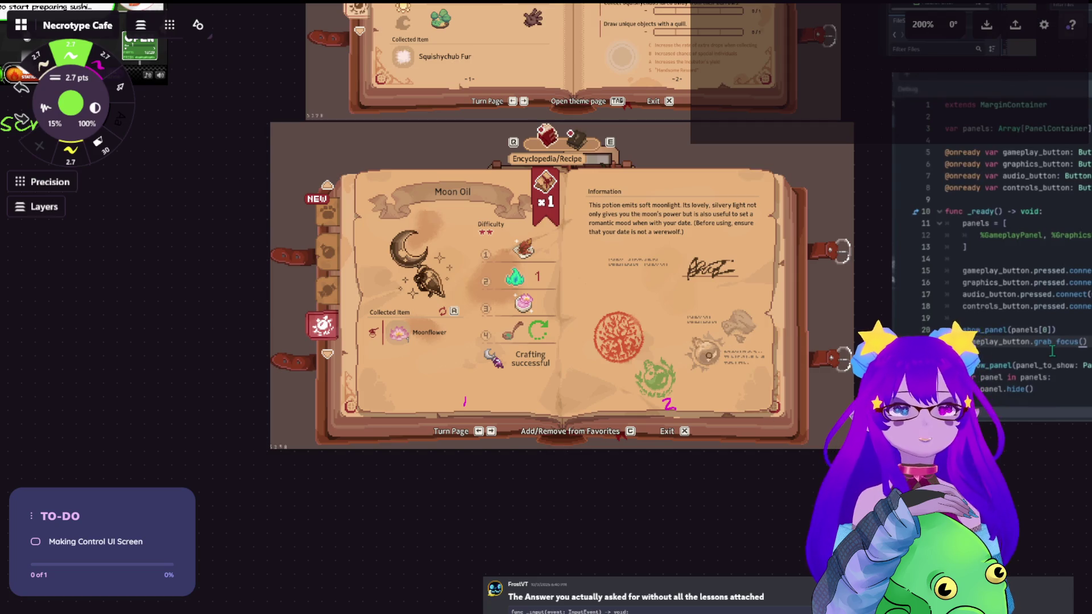
{"action": "scroll", "coordinate": [562, 457], "scroll_direction": "up", "scroll_amount": 6}
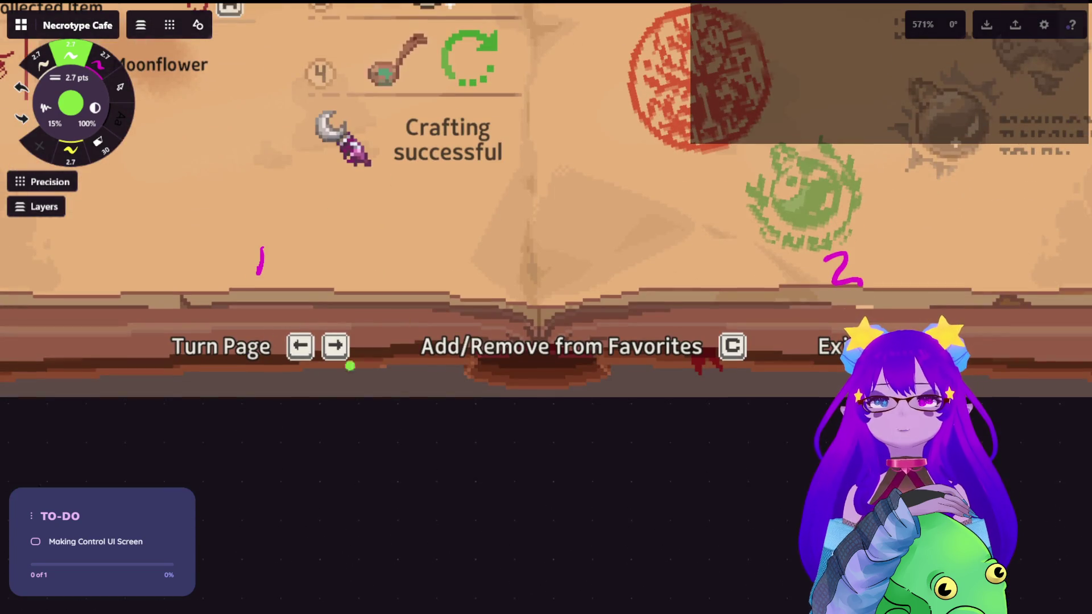
{"action": "scroll", "coordinate": [453, 395], "scroll_direction": "right", "scroll_amount": 3}
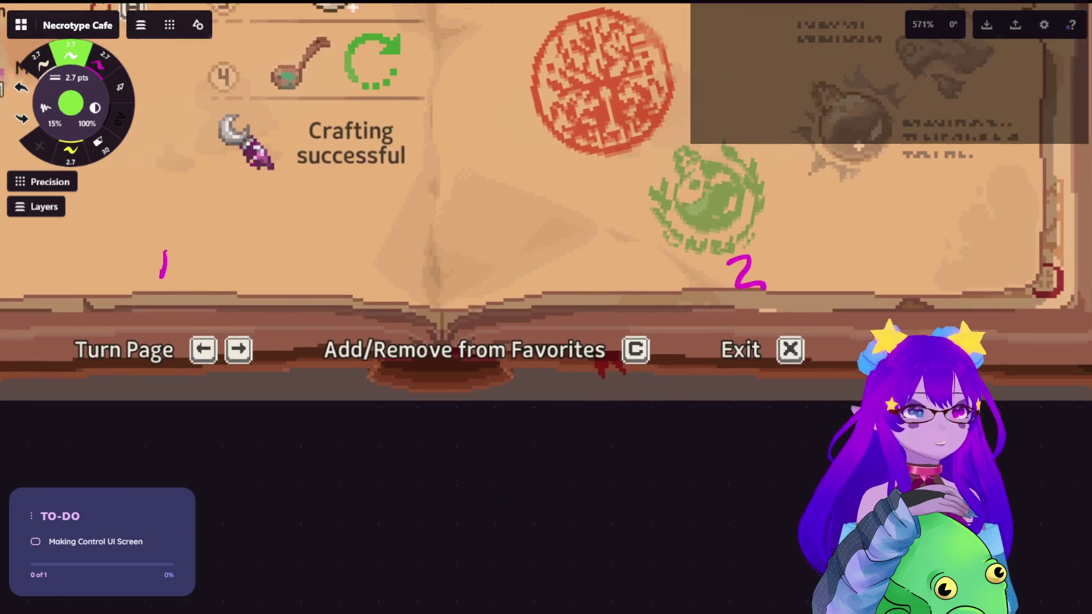
{"action": "scroll", "coordinate": [364, 381], "scroll_direction": "left", "scroll_amount": 1}
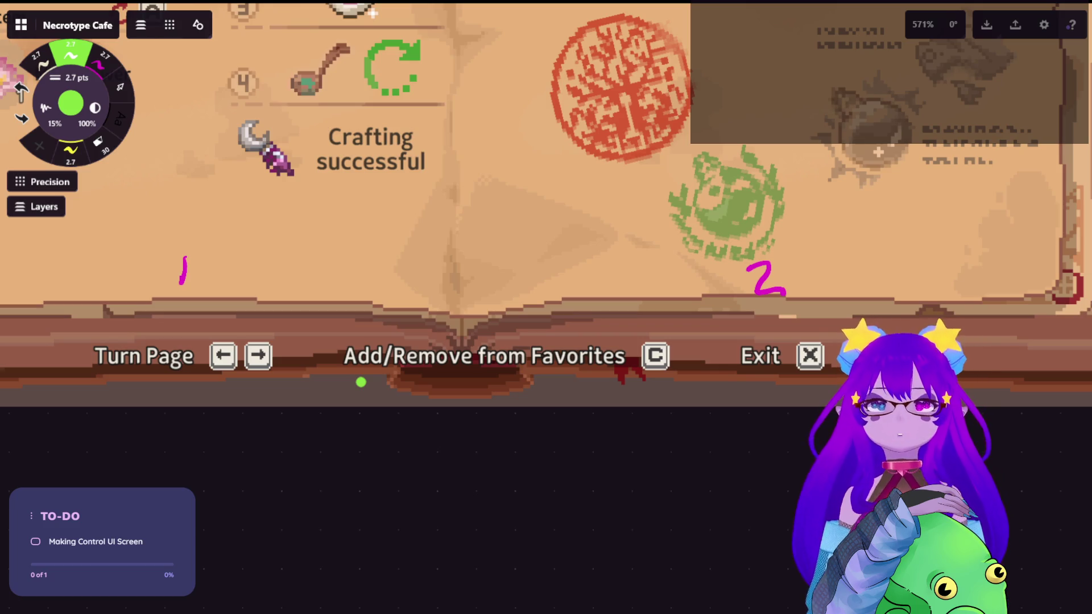
{"action": "scroll", "coordinate": [361, 382], "scroll_direction": "down", "scroll_amount": 3}
{"action": "scroll", "coordinate": [361, 381], "scroll_direction": "right", "scroll_amount": 2}
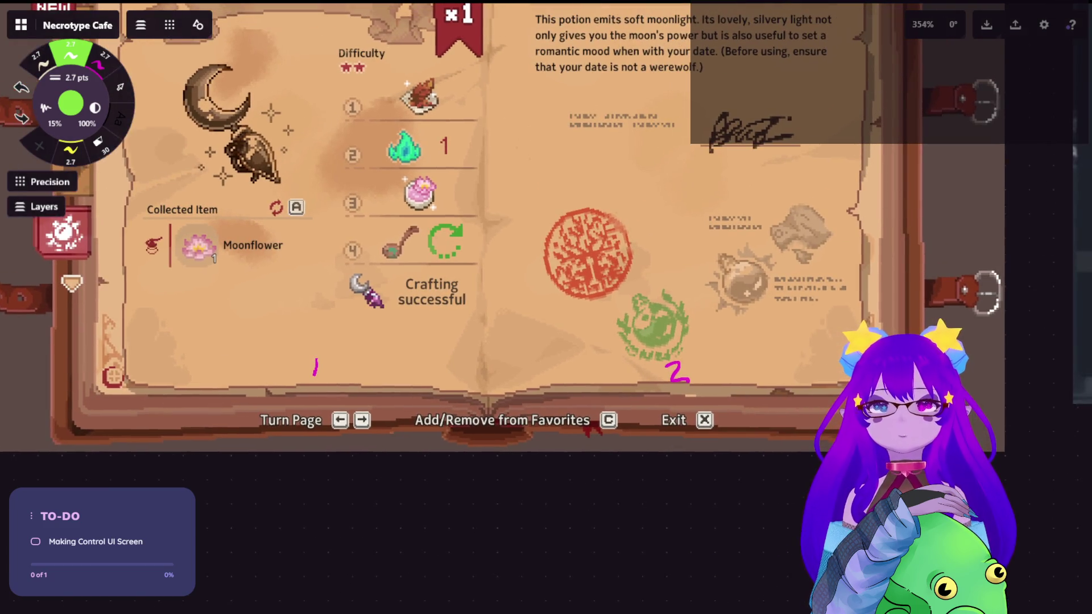
{"action": "mouse_move", "coordinate": [297, 433]}
{"action": "left_mouse_down"}
{"action": "mouse_move", "coordinate": [438, 440]}
{"action": "mouse_move", "coordinate": [624, 425]}
{"action": "left_mouse_up"}
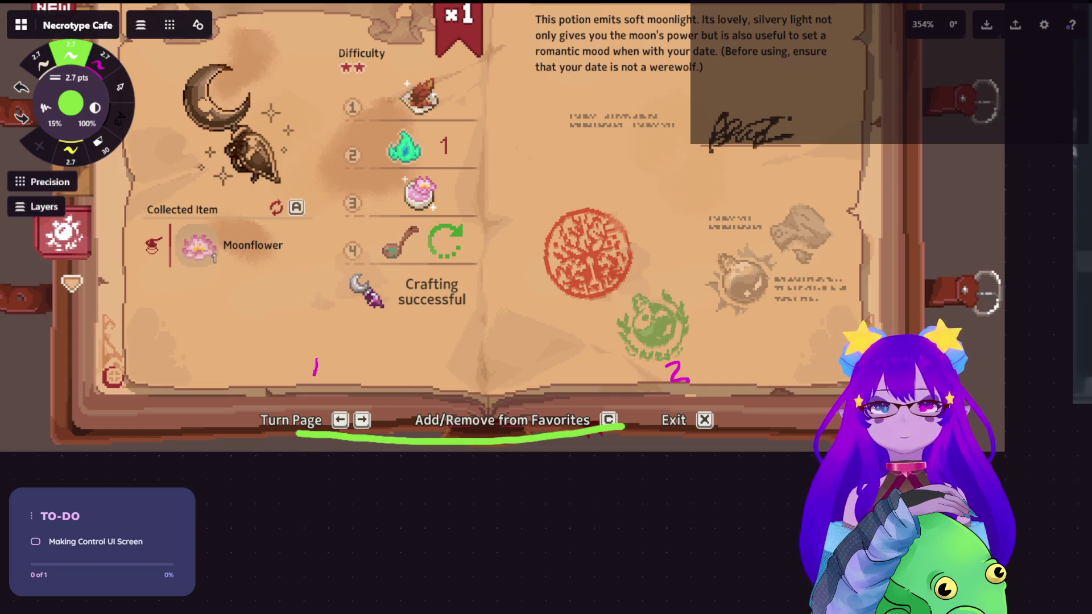
{"action": "scroll", "coordinate": [546, 307], "scroll_direction": "up", "scroll_amount": 3}
{"action": "scroll", "coordinate": [546, 307], "scroll_direction": "left", "scroll_amount": 2}
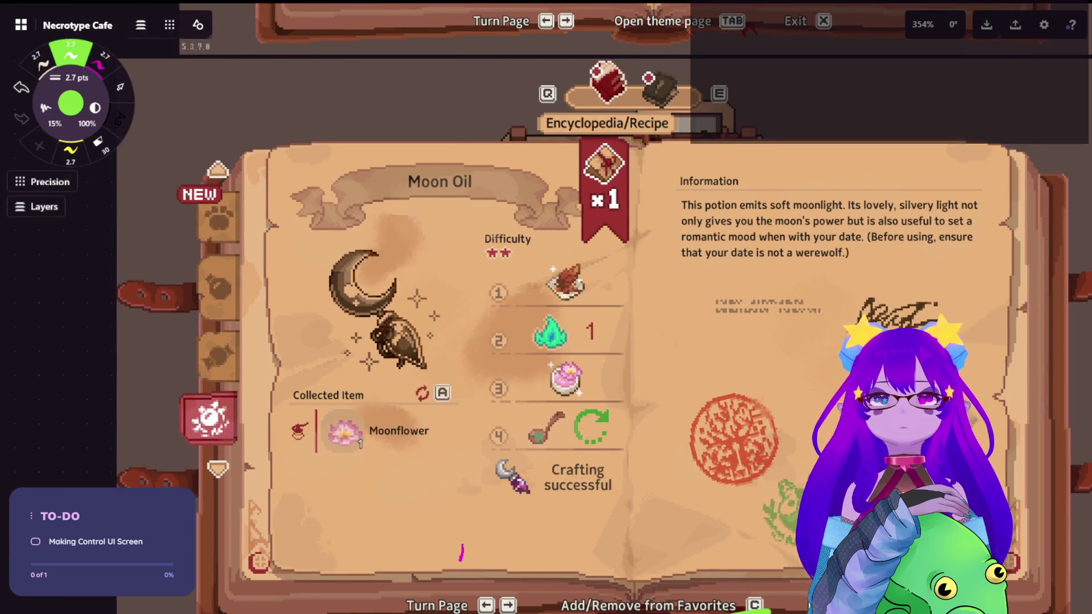
Step: Zoom and pan the board to the 'read ctls' note with 'space=book animation' beside the Interact label
{"action": "scroll", "coordinate": [462, 552], "scroll_direction": "down", "scroll_amount": 5}
{"action": "scroll", "coordinate": [158, 232], "scroll_direction": "down", "scroll_amount": 5}
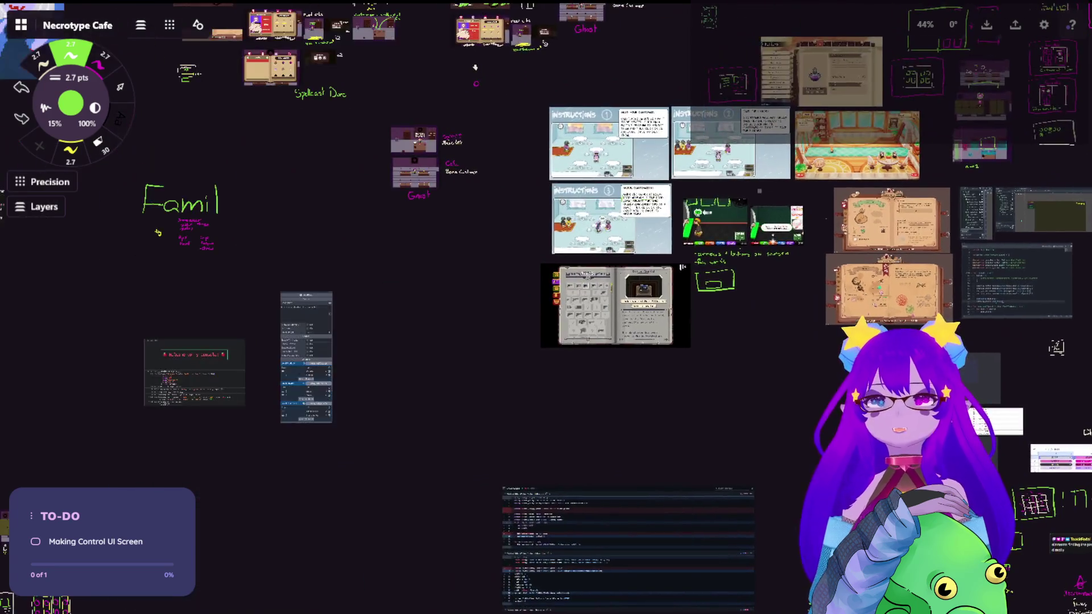
{"action": "scroll", "coordinate": [158, 233], "scroll_direction": "up", "scroll_amount": 3}
{"action": "scroll", "coordinate": [158, 232], "scroll_direction": "down", "scroll_amount": 5}
{"action": "scroll", "coordinate": [158, 232], "scroll_direction": "up", "scroll_amount": 8}
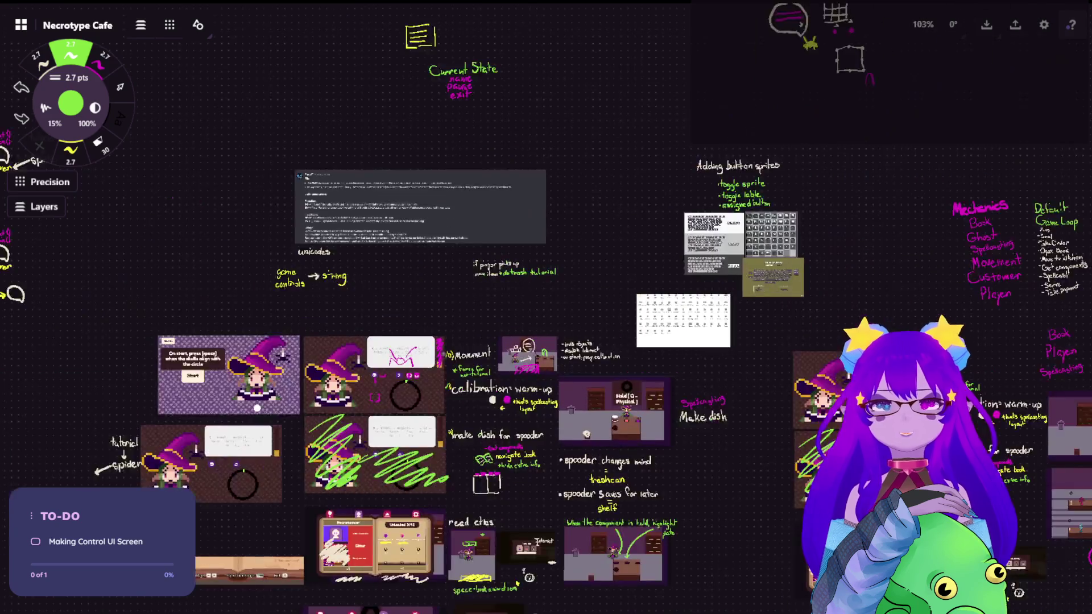
{"action": "scroll", "coordinate": [369, 398], "scroll_direction": "up", "scroll_amount": 8}
{"action": "scroll", "coordinate": [512, 341], "scroll_direction": "down", "scroll_amount": 3}
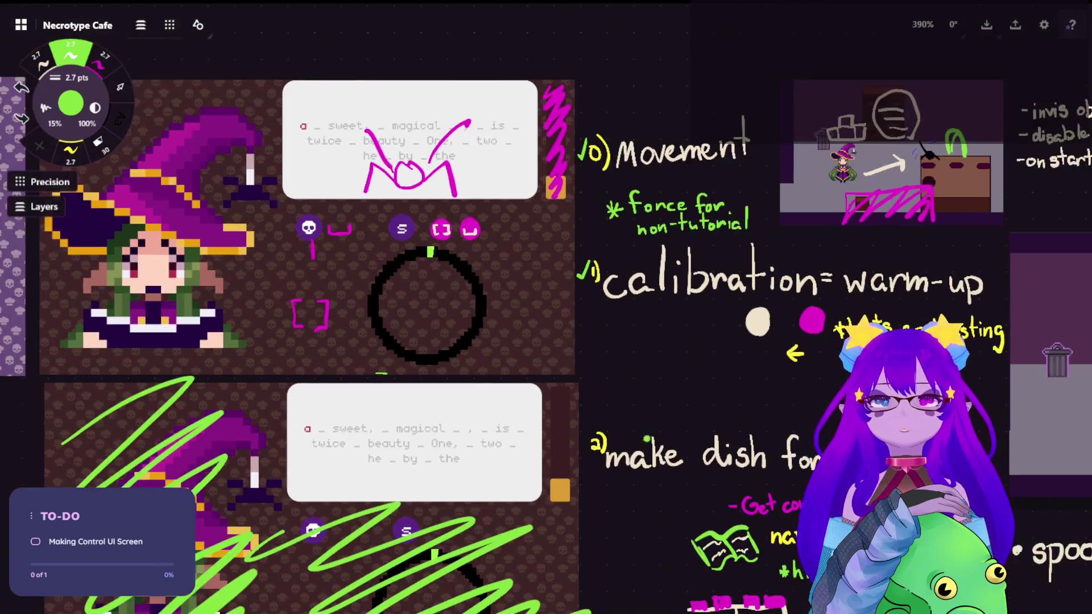
{"action": "scroll", "coordinate": [546, 307], "scroll_direction": "down", "scroll_amount": 3}
{"action": "scroll", "coordinate": [546, 307], "scroll_direction": "right", "scroll_amount": 5}
{"action": "scroll", "coordinate": [546, 307], "scroll_direction": "down", "scroll_amount": 4}
{"action": "scroll", "coordinate": [546, 307], "scroll_direction": "left", "scroll_amount": 5}
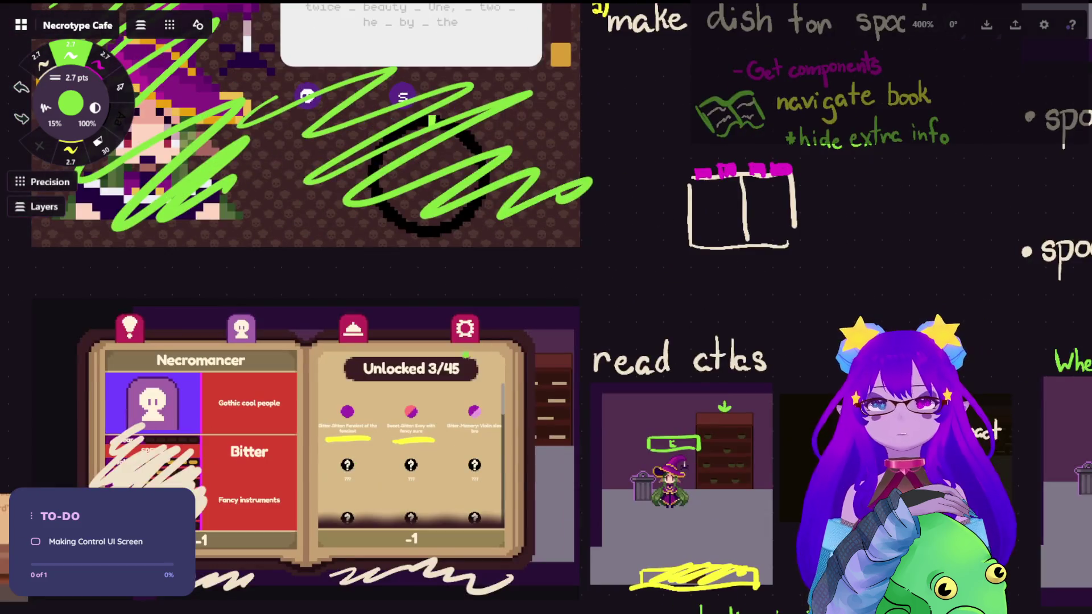
{"action": "scroll", "coordinate": [465, 355], "scroll_direction": "down", "scroll_amount": 3}
{"action": "scroll", "coordinate": [506, 259], "scroll_direction": "up", "scroll_amount": 5}
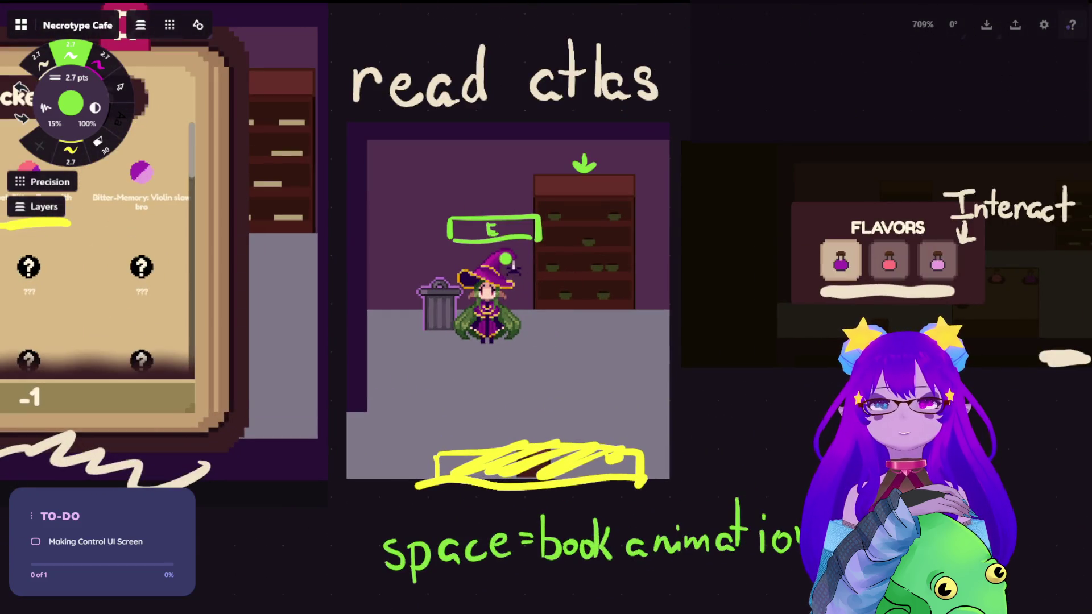